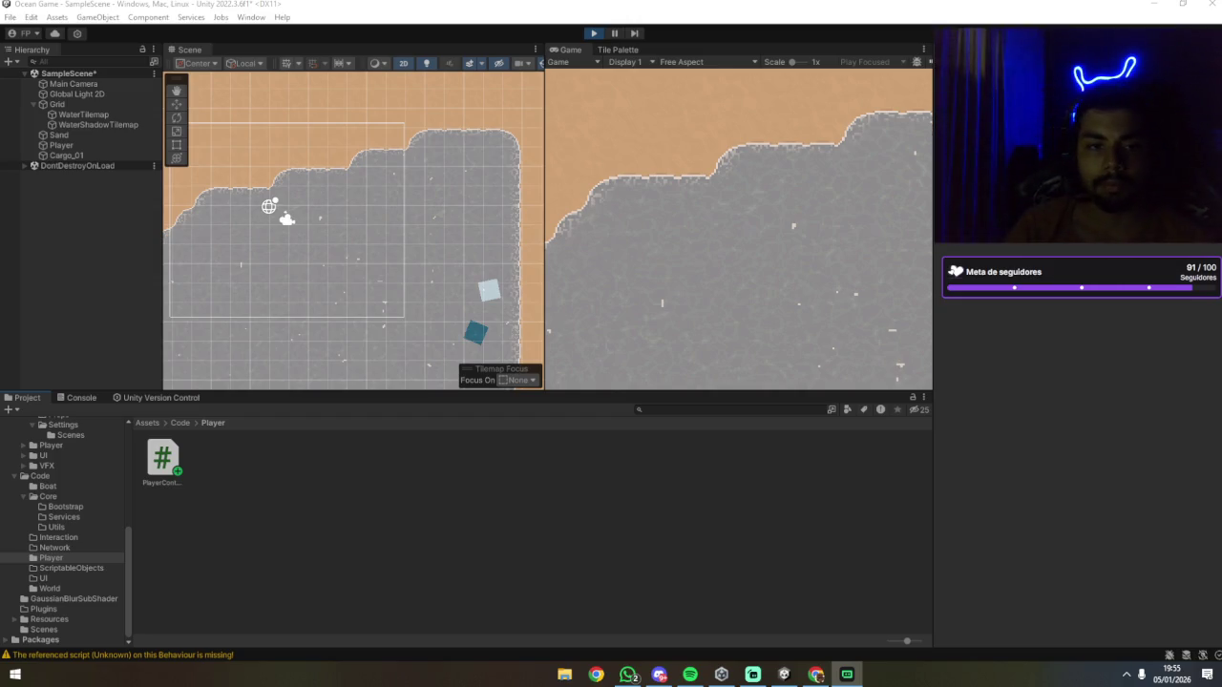
# Step: Stop Play mode and show the ApplyPull compile error in the Console
pyautogui.hotkey('alt', 'Tab')
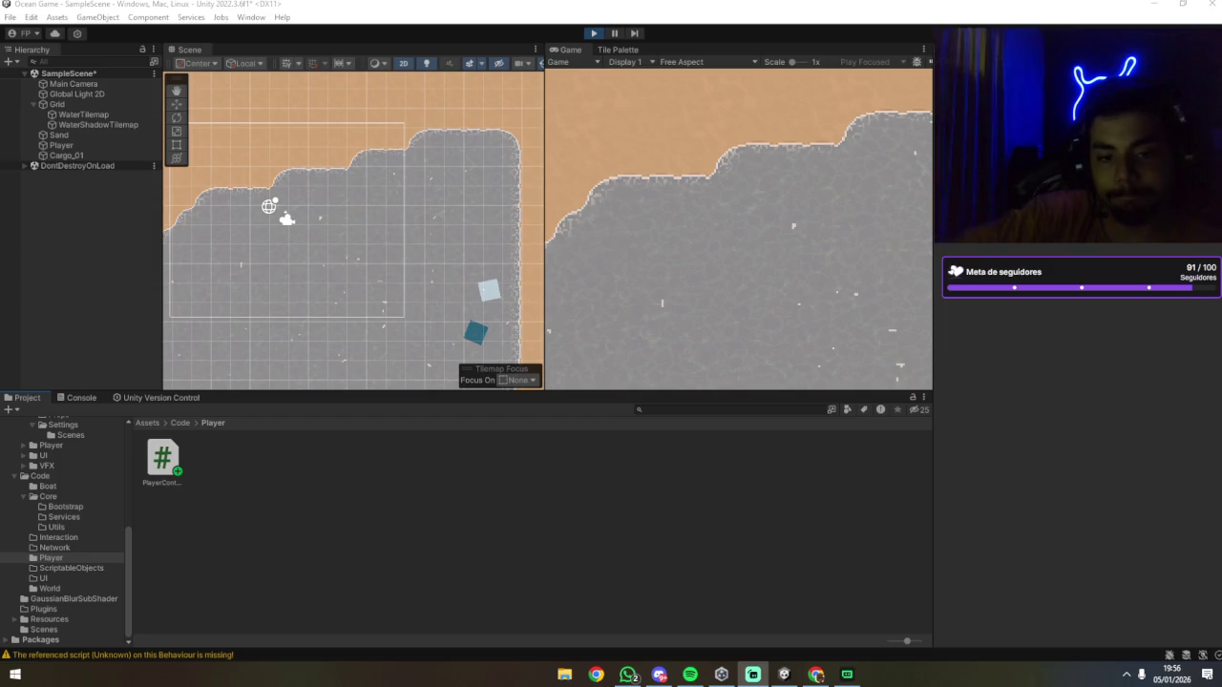
pyautogui.hotkey('alt', 'Tab')
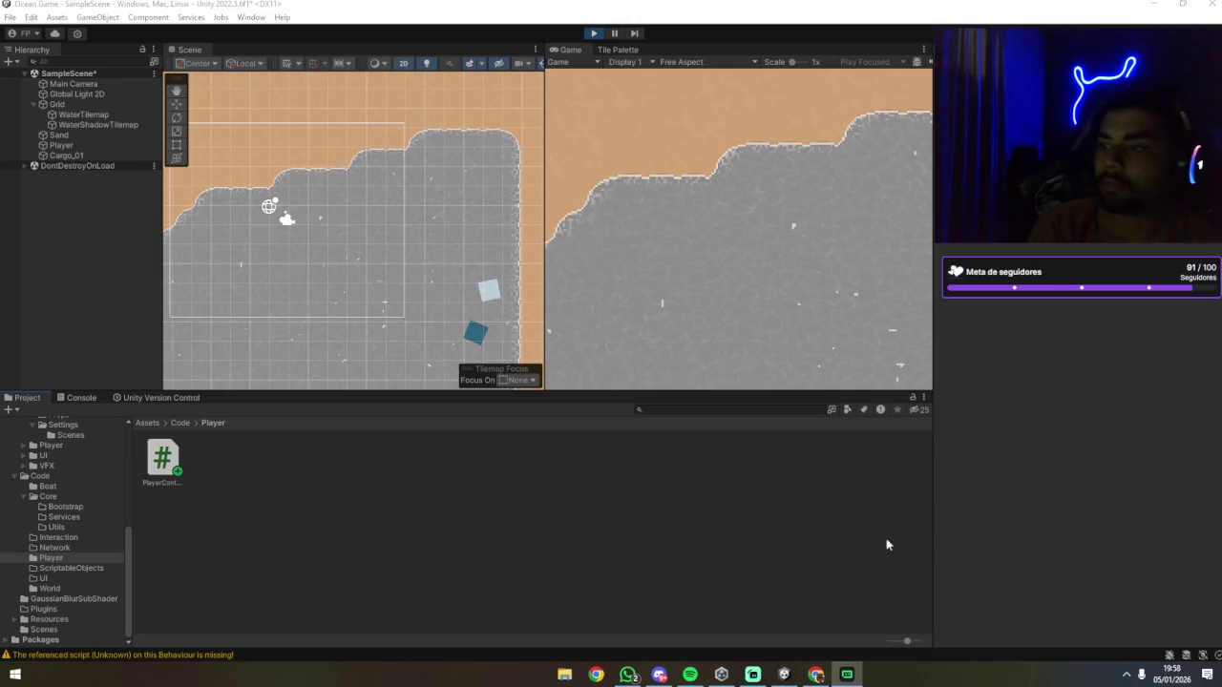
pyautogui.click(545, 532)
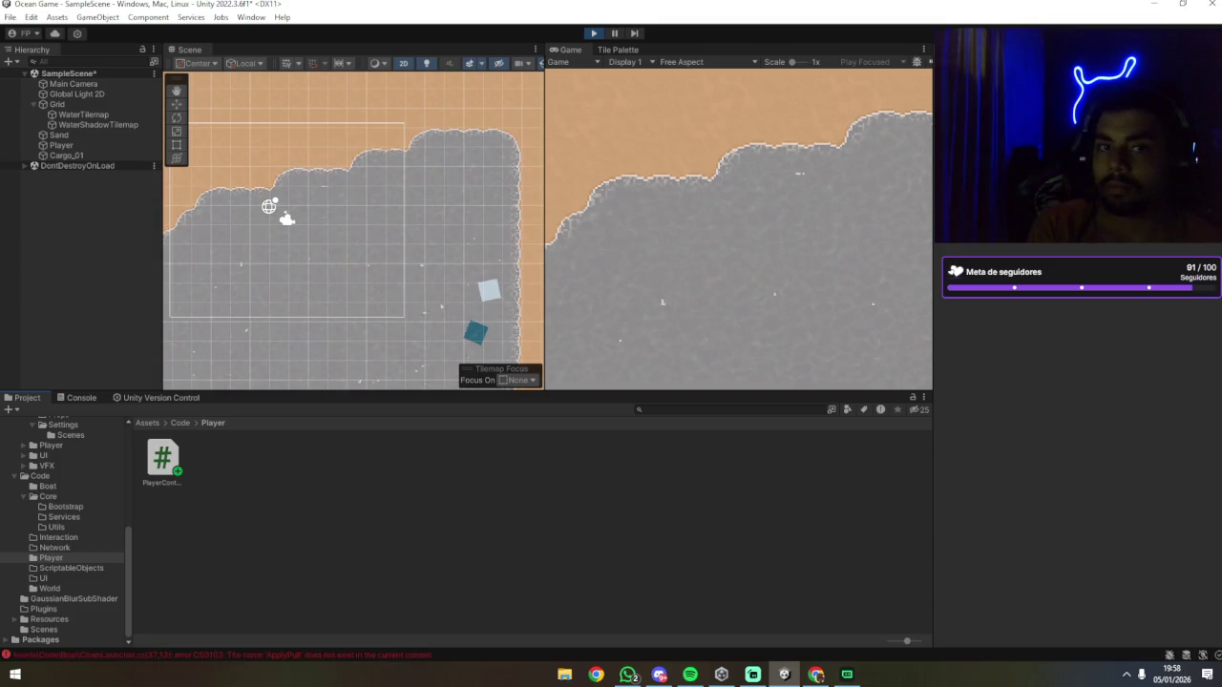
pyautogui.click(594, 32)
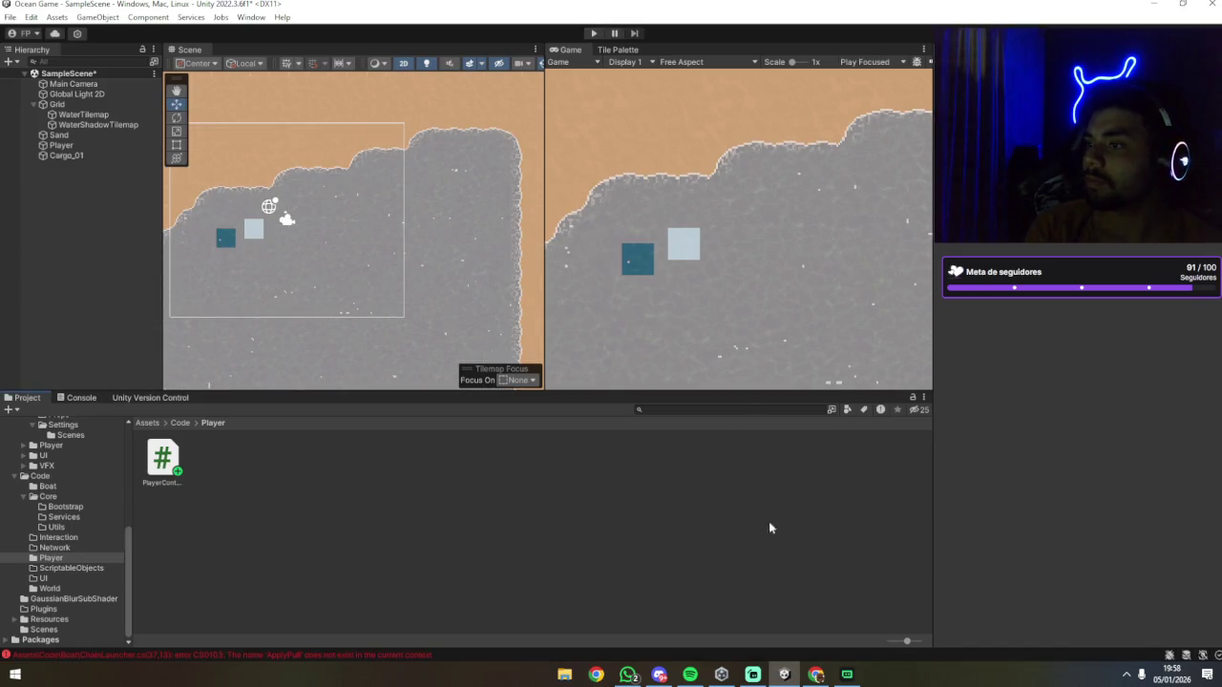
pyautogui.click(427, 657)
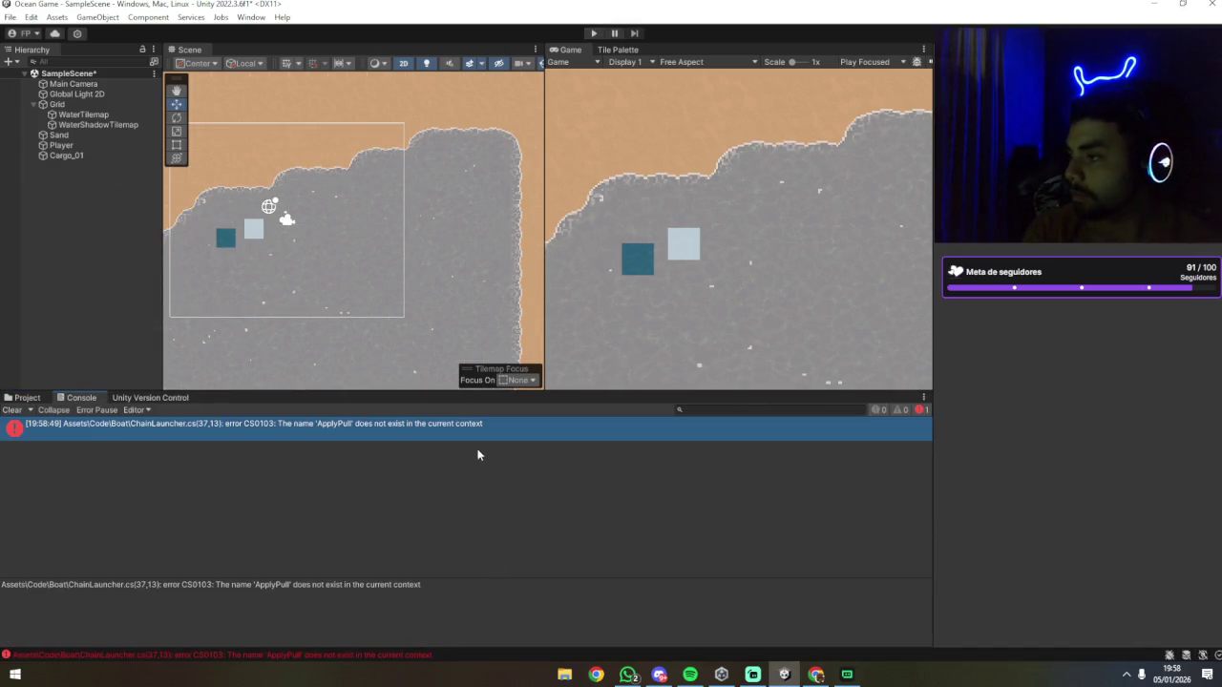
# Step: Switch to the code editor and back to Unity so the scripts recompile
pyautogui.hotkey('alt', 'Tab')
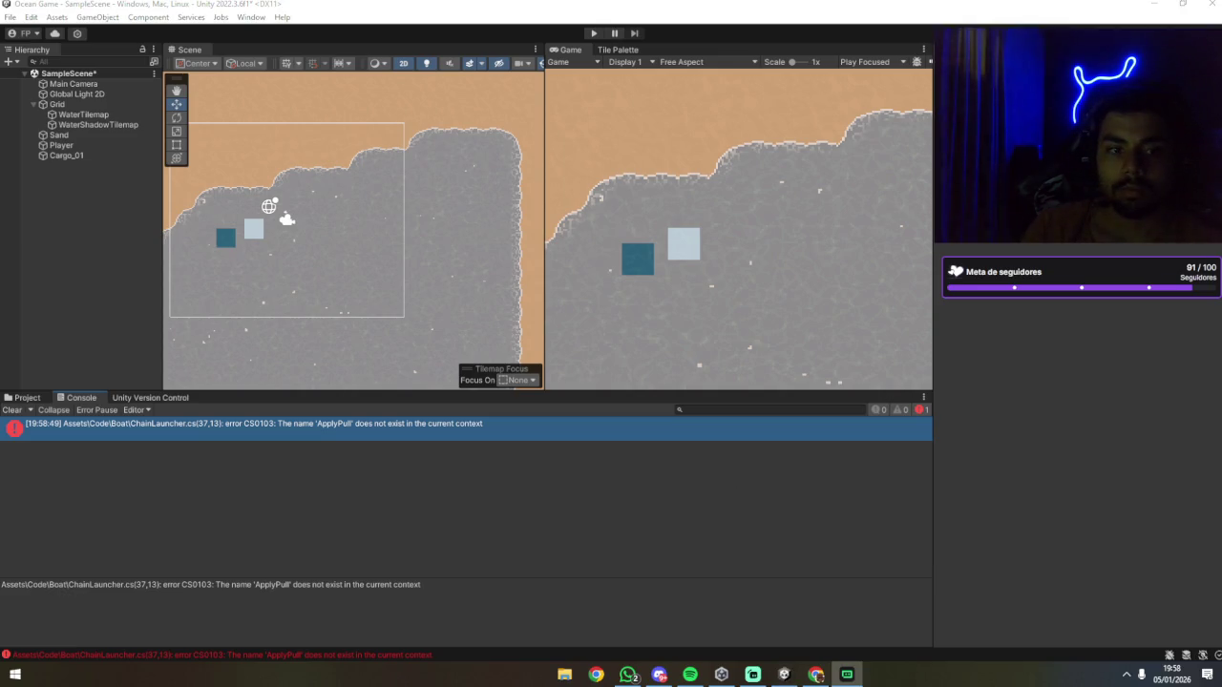
pyautogui.click(896, 438)
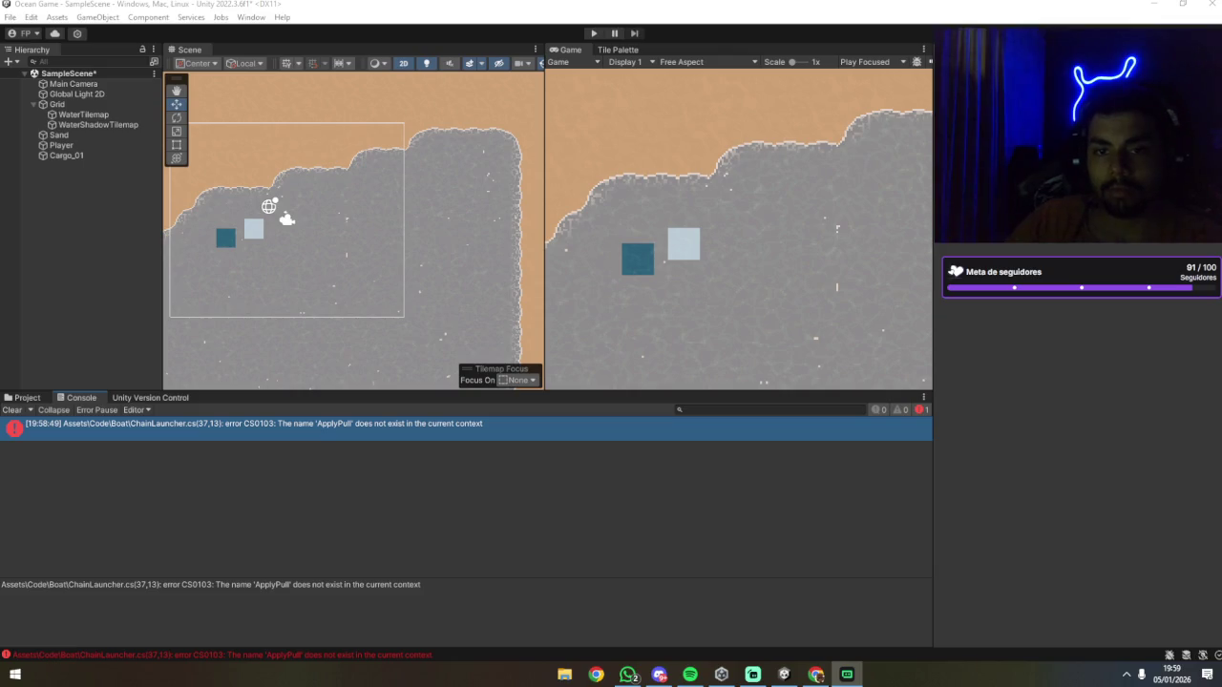
pyautogui.click(731, 493)
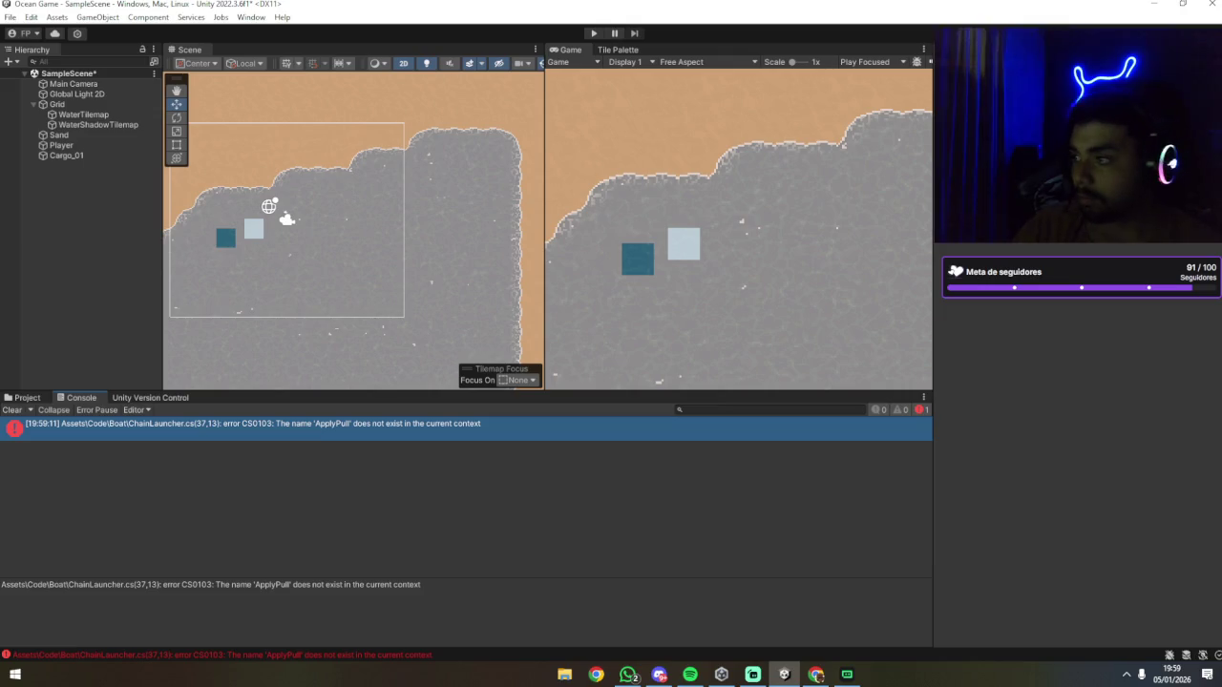
# Step: Fix ChainLauncher.cs in the code editor and return to Unity to recompile without the ApplyPull error
pyautogui.hotkey('alt', 'Tab')
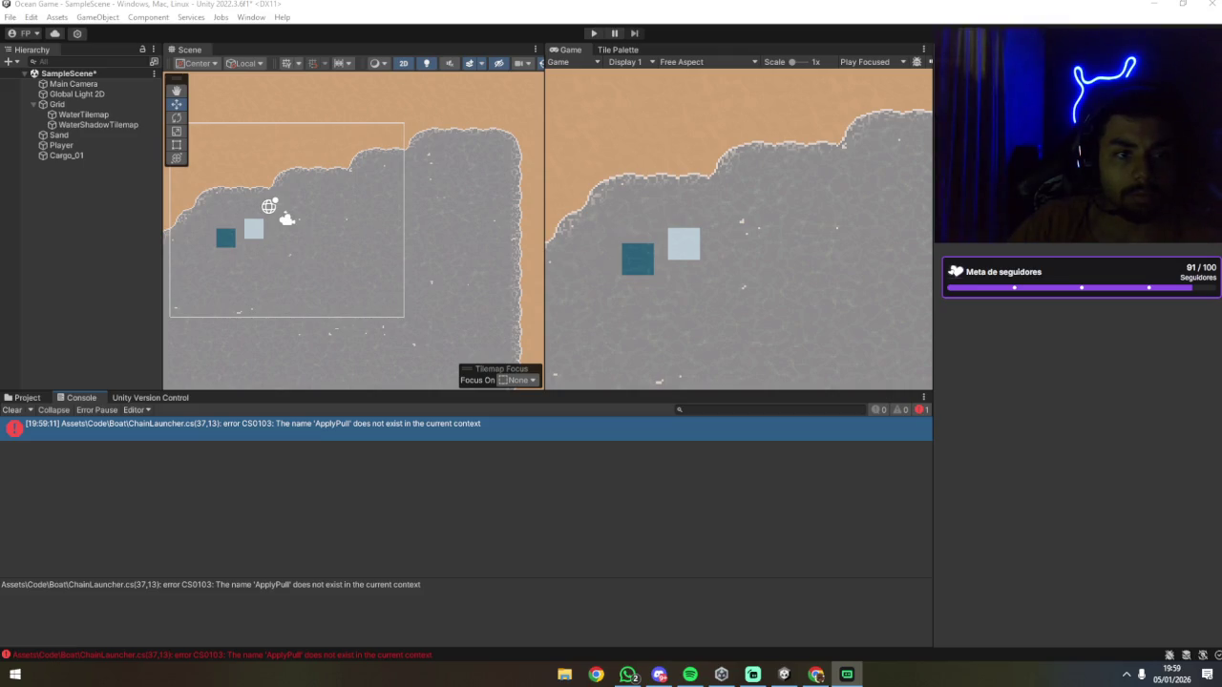
pyautogui.click(543, 436)
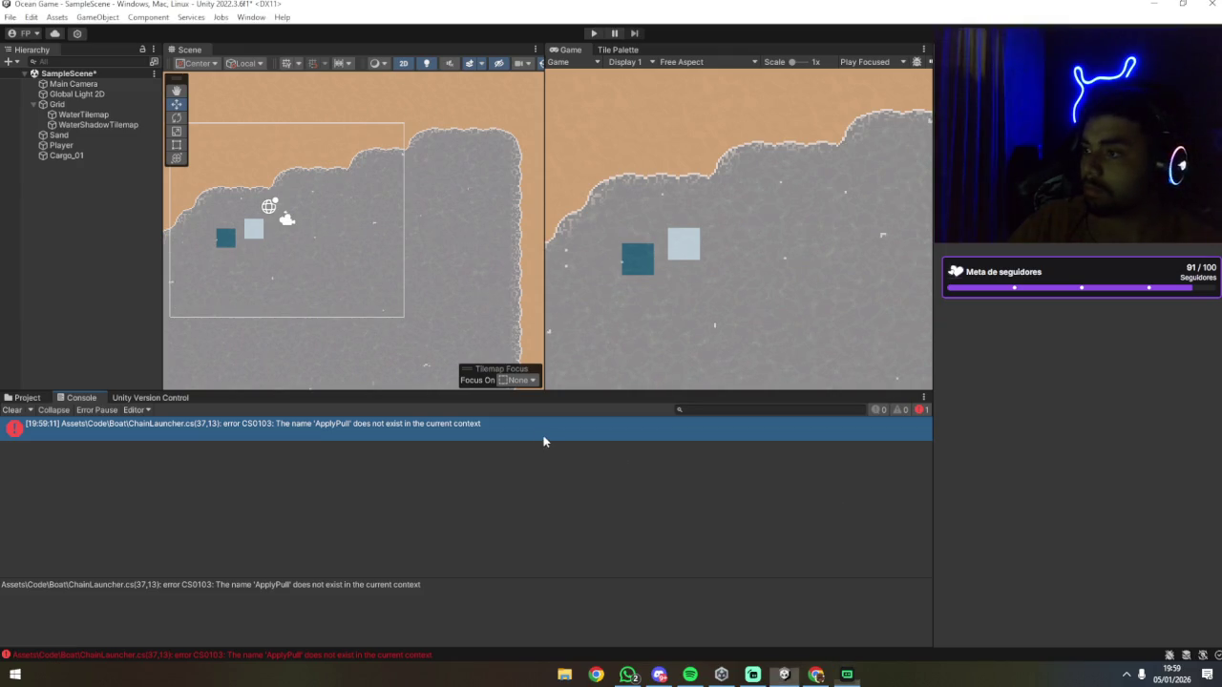
pyautogui.hotkey('alt', 'Tab')
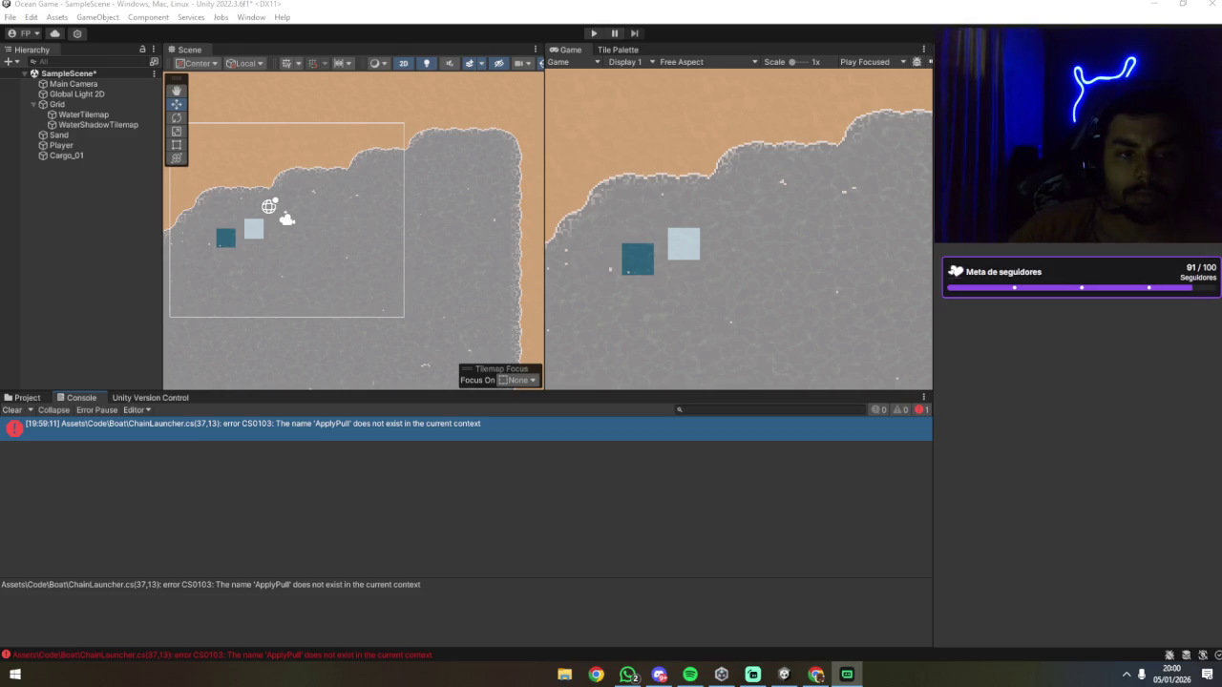
pyautogui.click(597, 491)
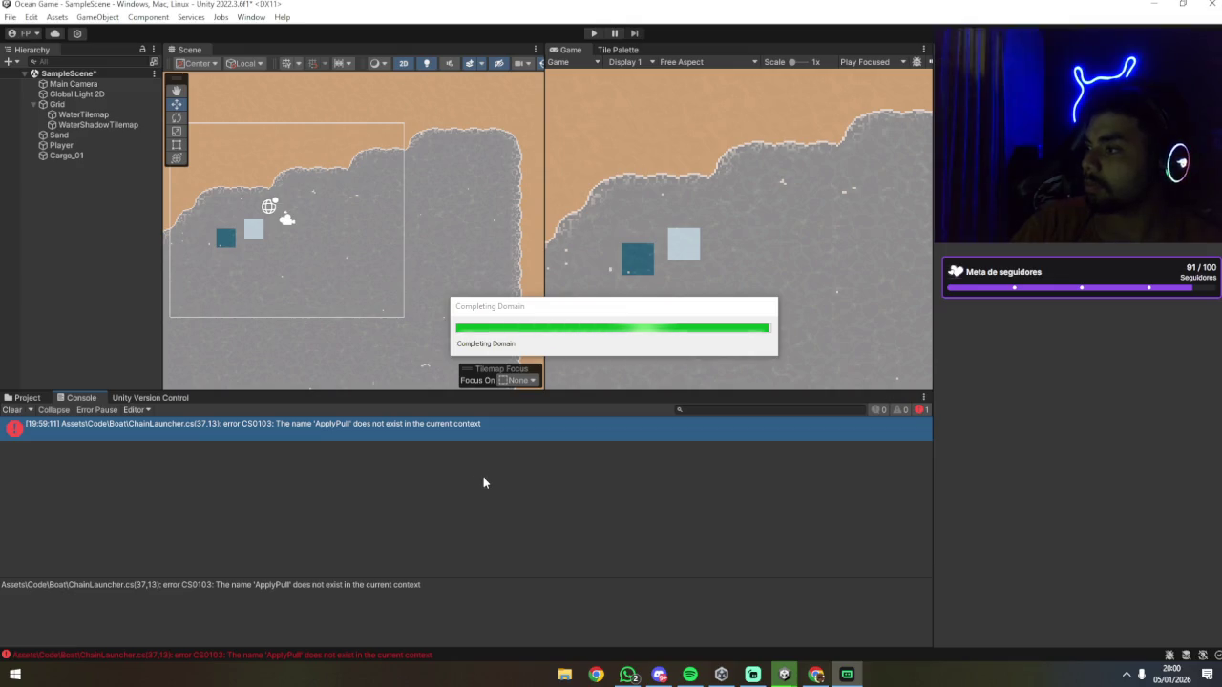
# Step: Enter Play mode and select the Player boat in the Hierarchy to inspect its components
pyautogui.click(593, 33)
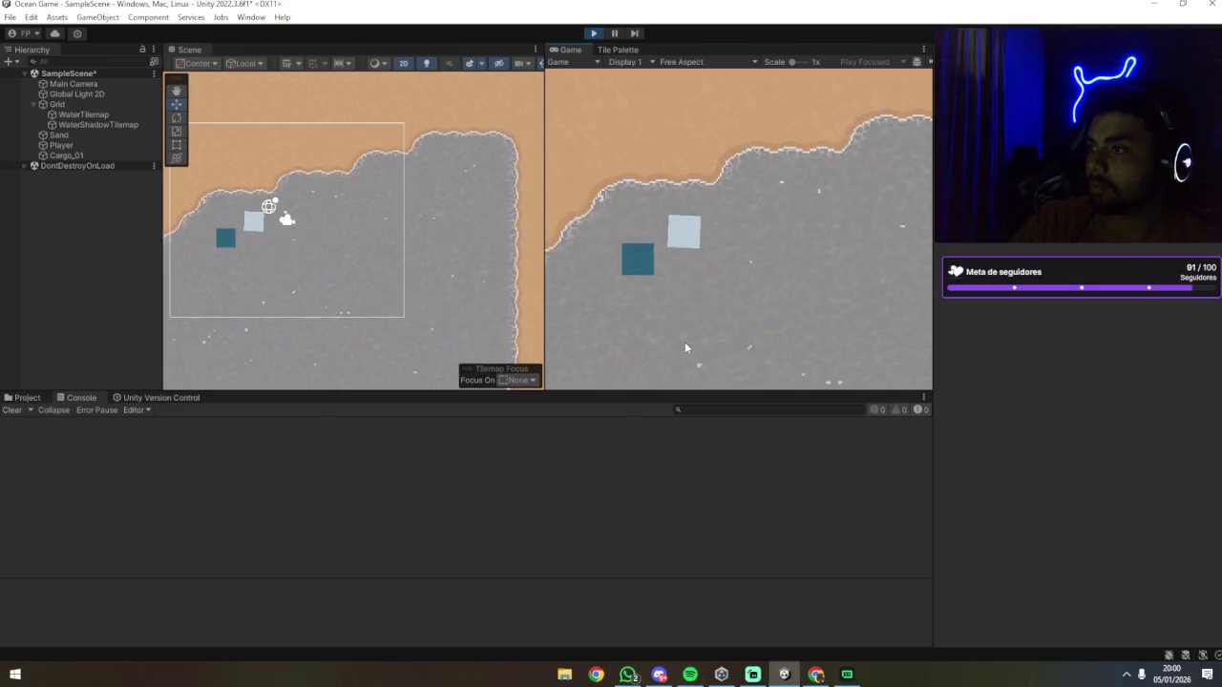
pyautogui.click(91, 145)
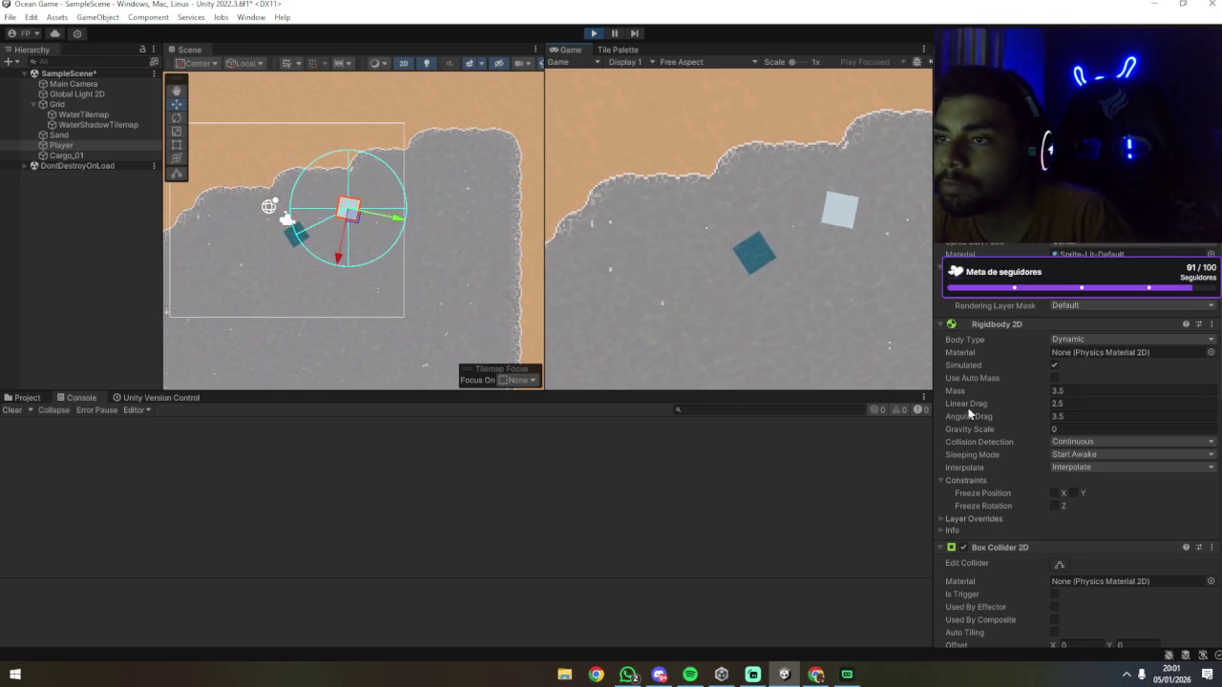
# Step: On the Chain Launcher, try Rope Stiffness 80 and 60, then settle on 90
pyautogui.scroll(-10, 1039, 409)
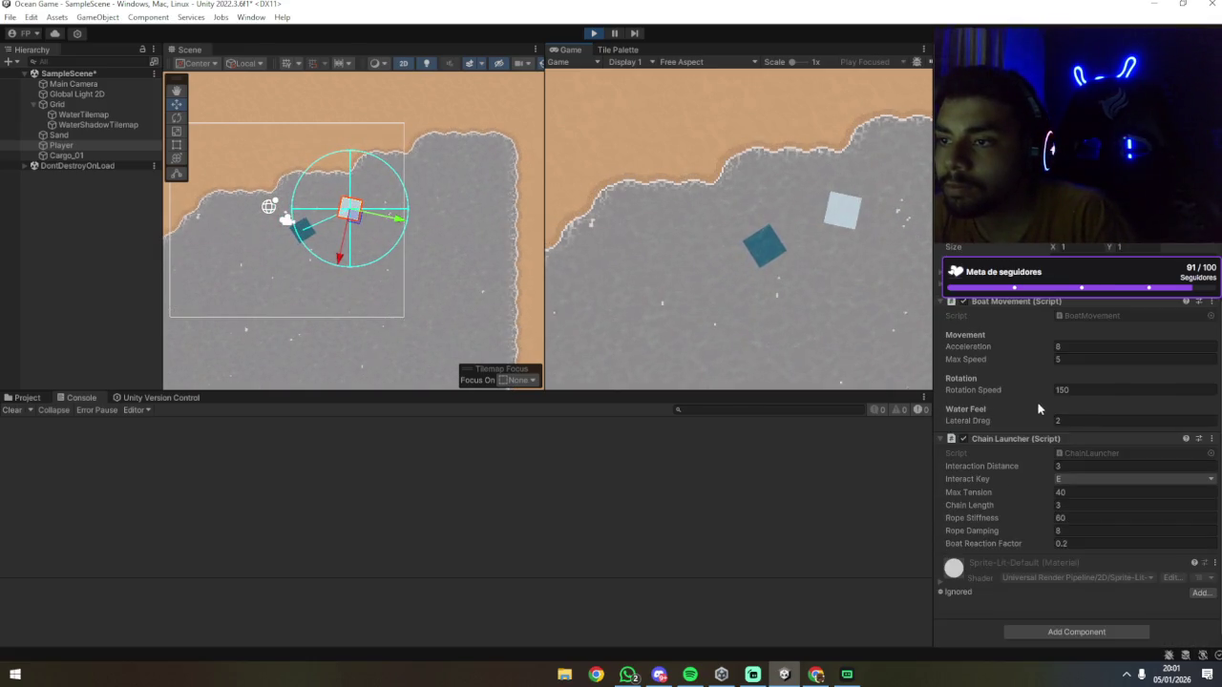
pyautogui.doubleClick(1077, 519)
pyautogui.write('80')
pyautogui.press('Return')
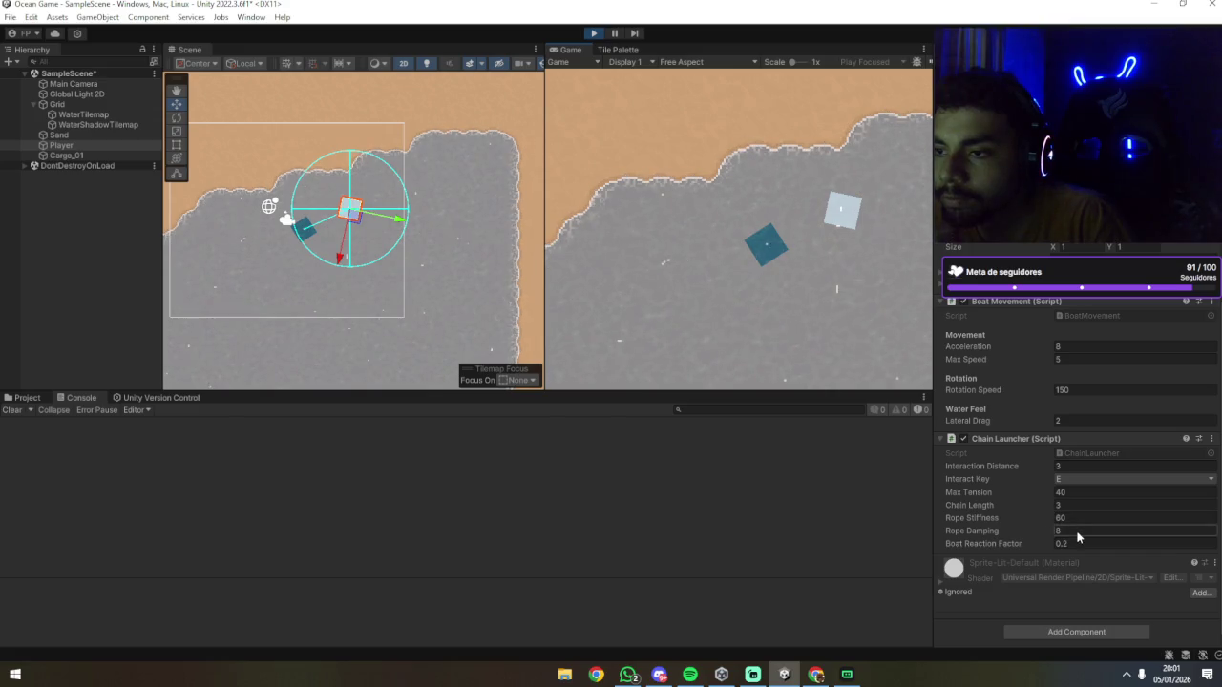
pyautogui.doubleClick(1072, 517)
pyautogui.write('60')
pyautogui.press('Return')
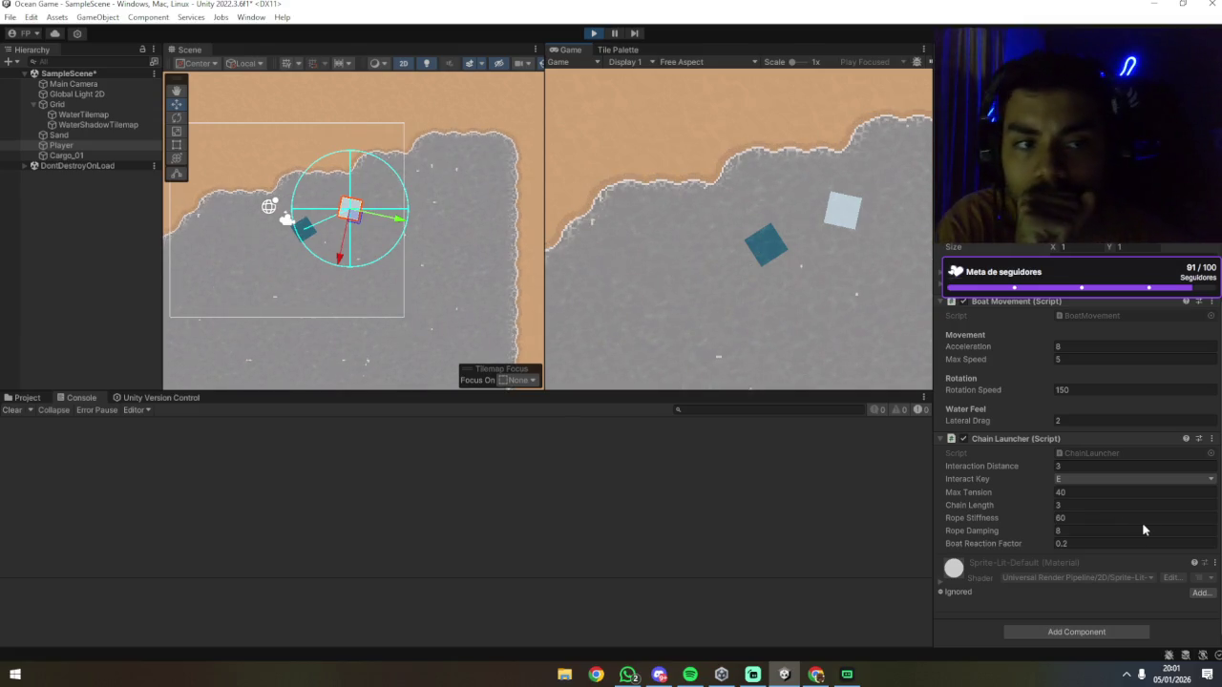
pyautogui.click(1077, 518)
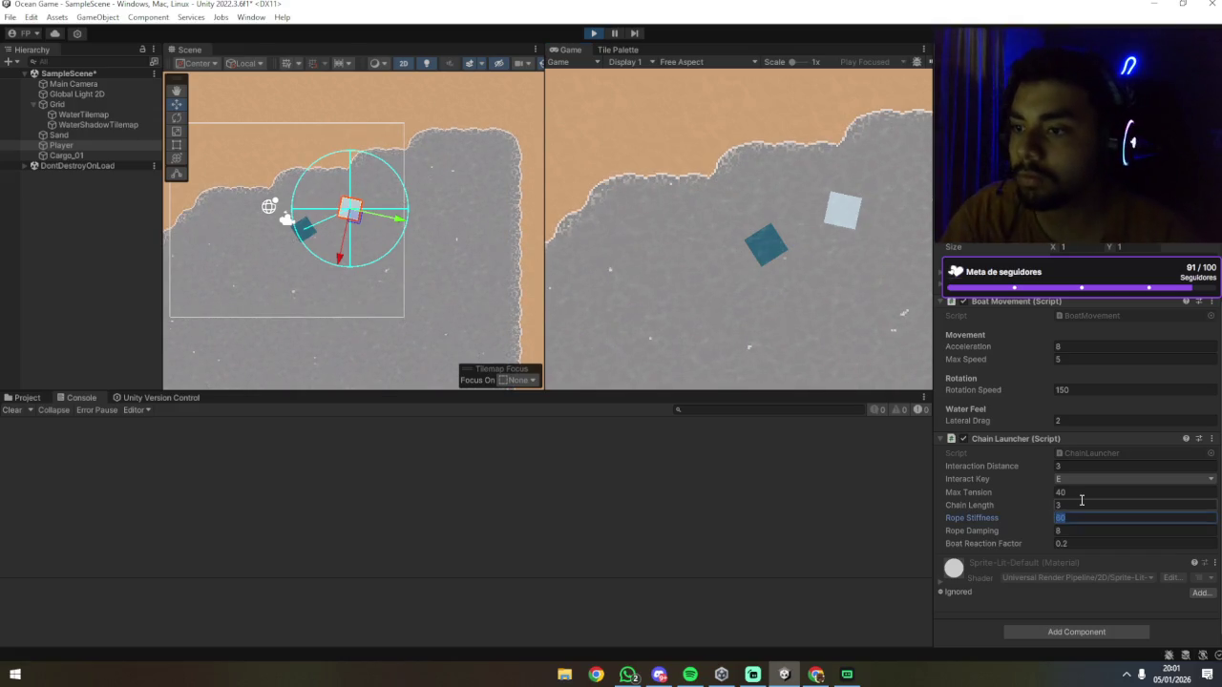
pyautogui.write('90')
pyautogui.press('Return')
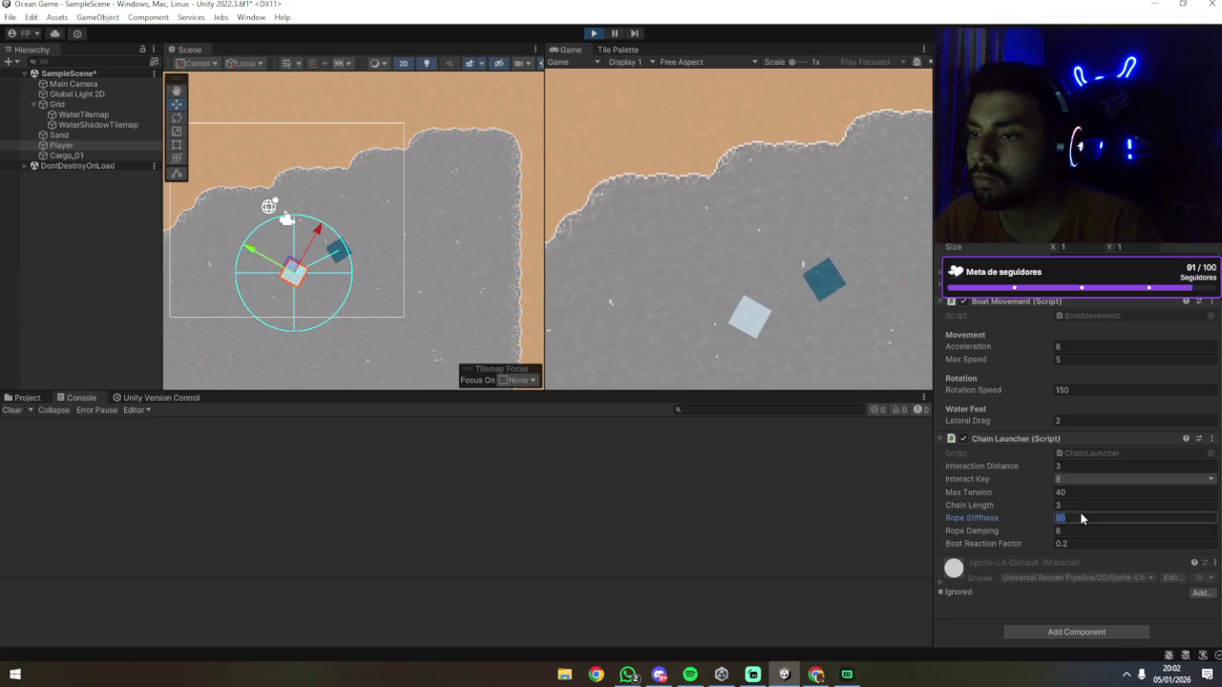
pyautogui.click(771, 281)
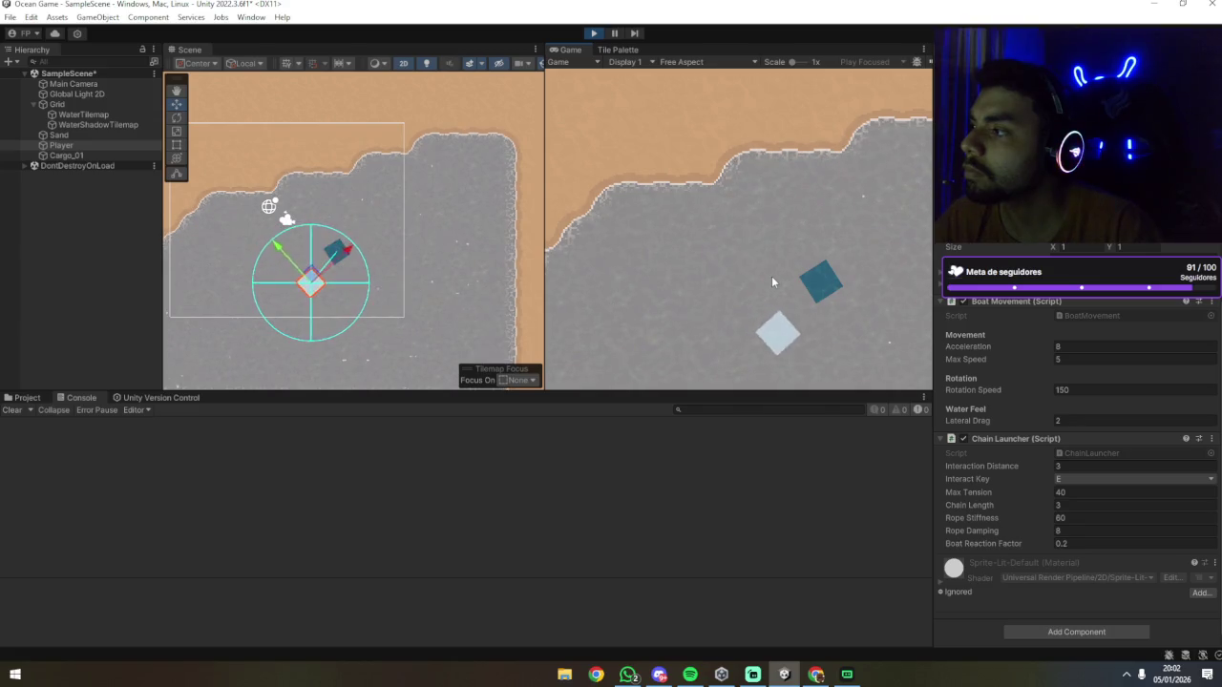
# Step: Drive the boat up and left with W and A to test the cargo towing
pyautogui.press('w')
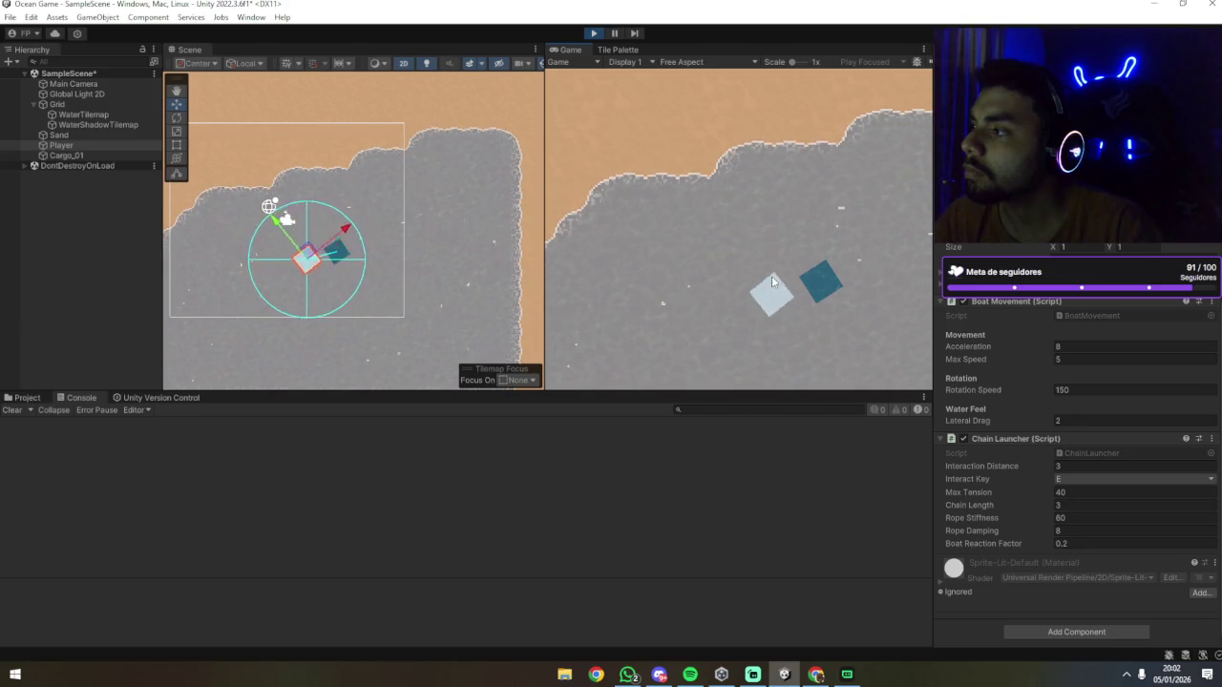
pyautogui.press('a')
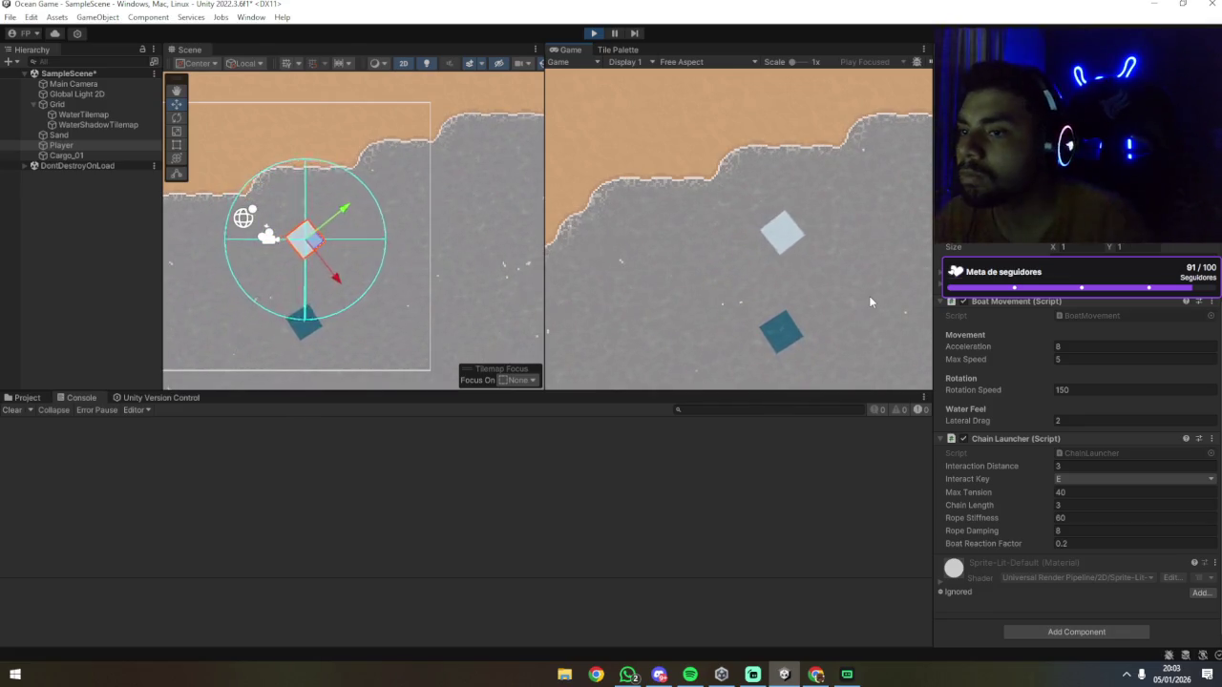
# Step: Set Boat Movement Acceleration to 15 and drive the boat forward and clockwise to test it
pyautogui.click(1074, 345)
pyautogui.write('15')
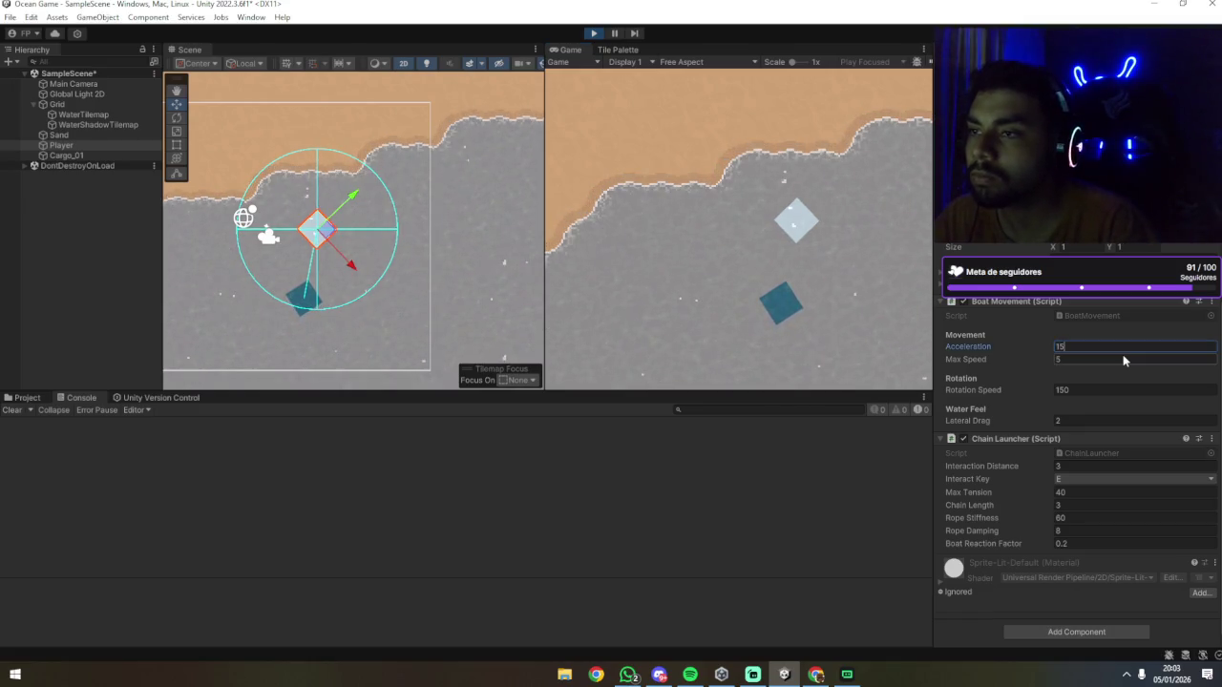
pyautogui.click(790, 290)
pyautogui.press('w')
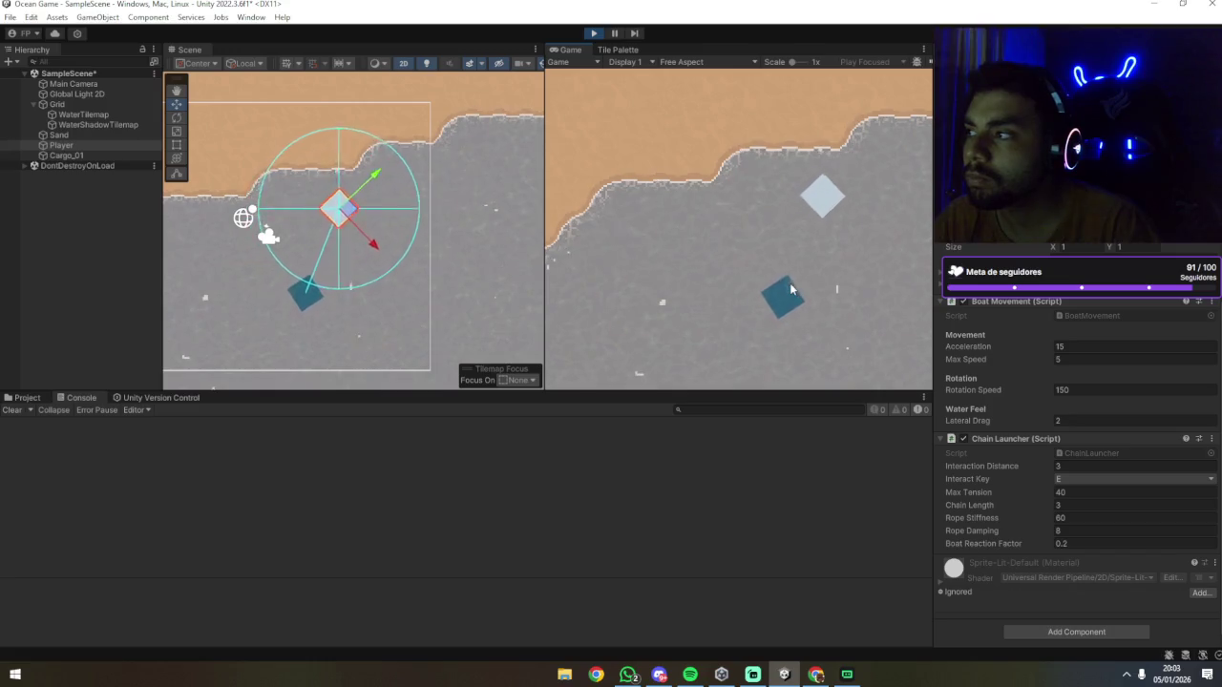
pyautogui.press('d')
pyautogui.press('d')
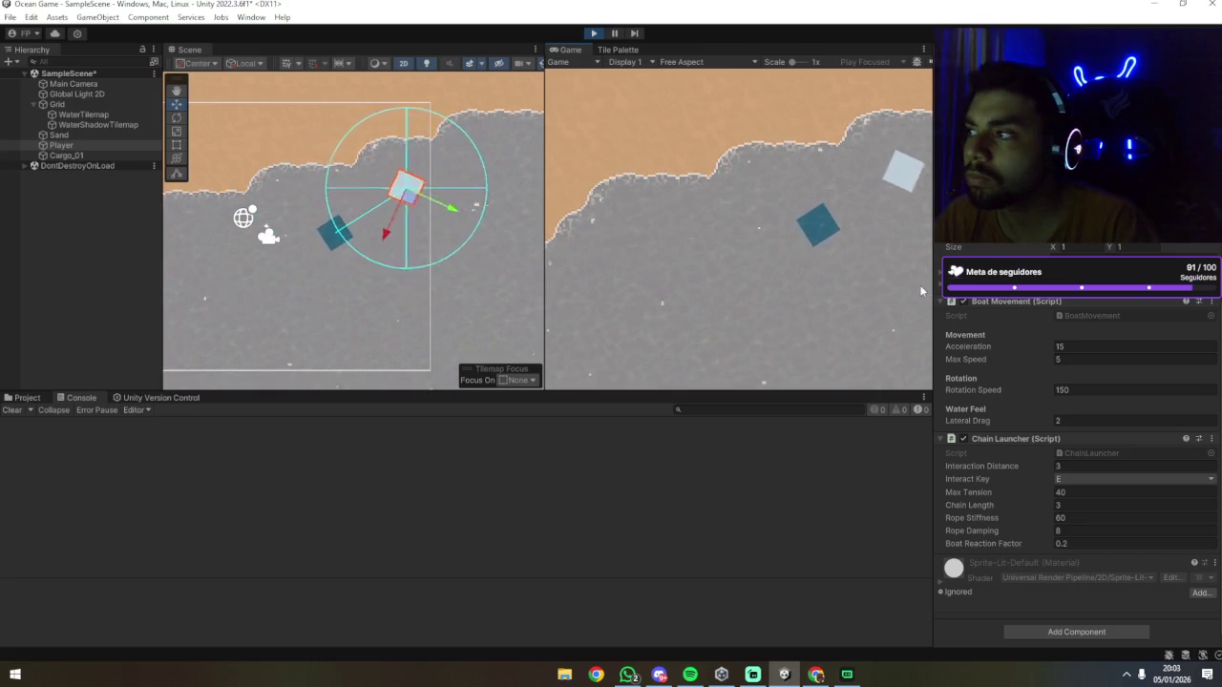
pyautogui.press('w')
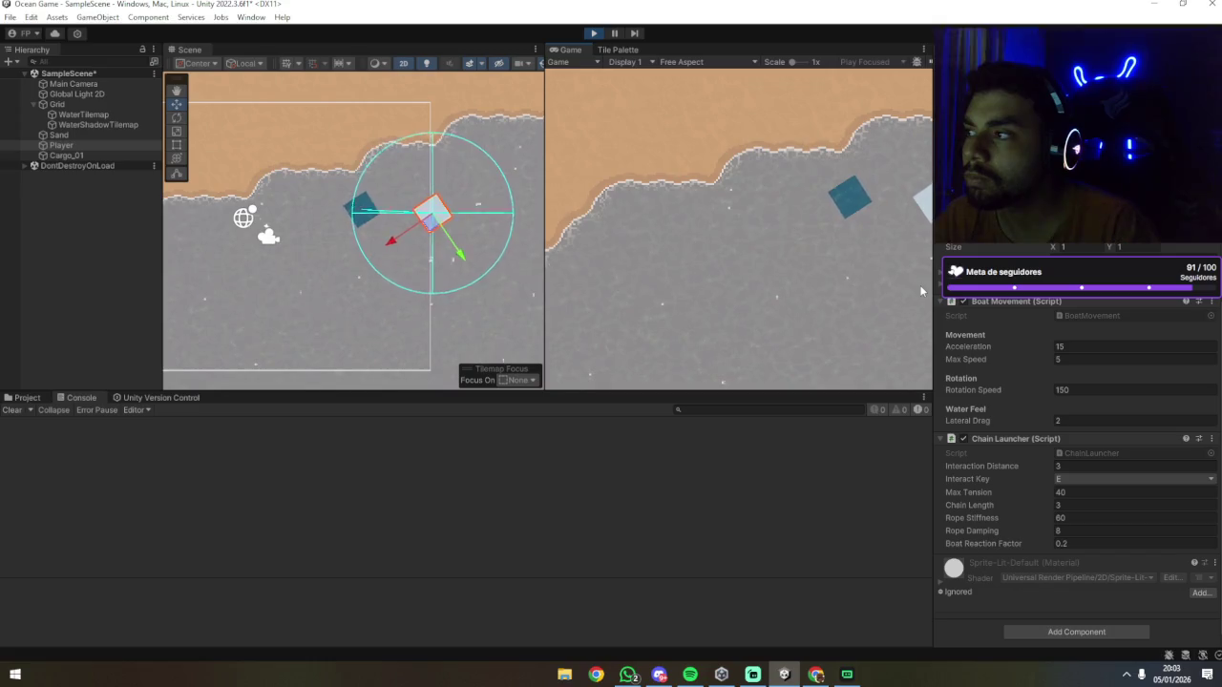
pyautogui.press('d')
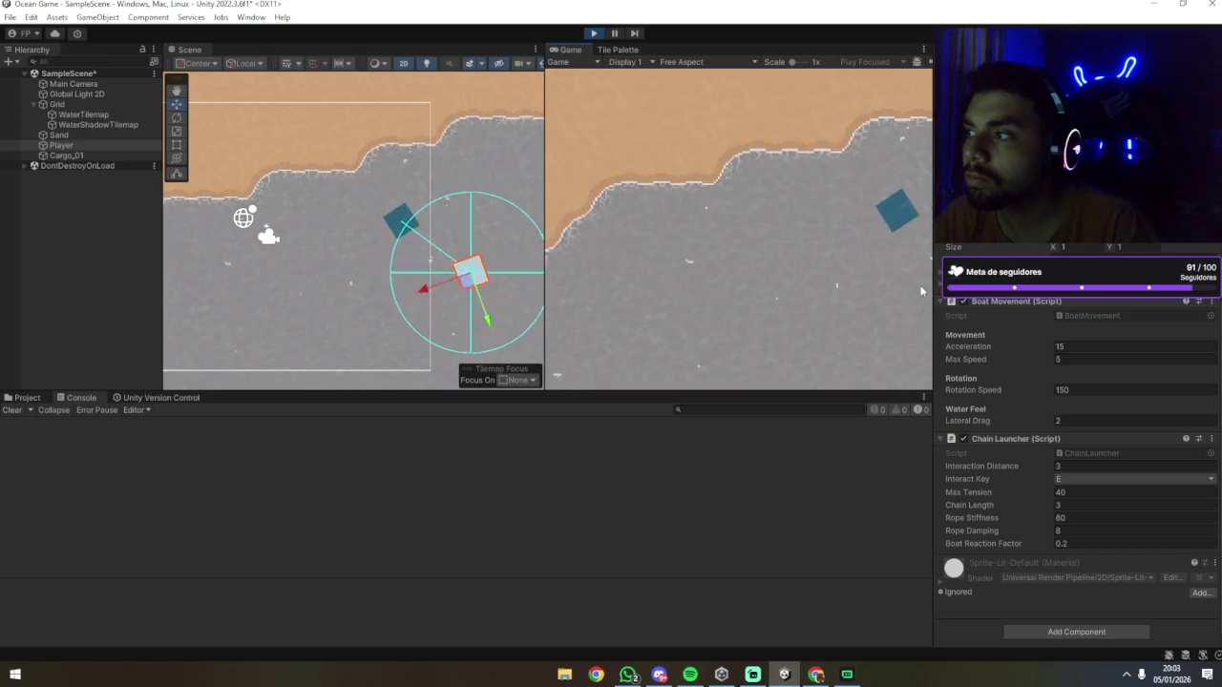
pyautogui.press('w')
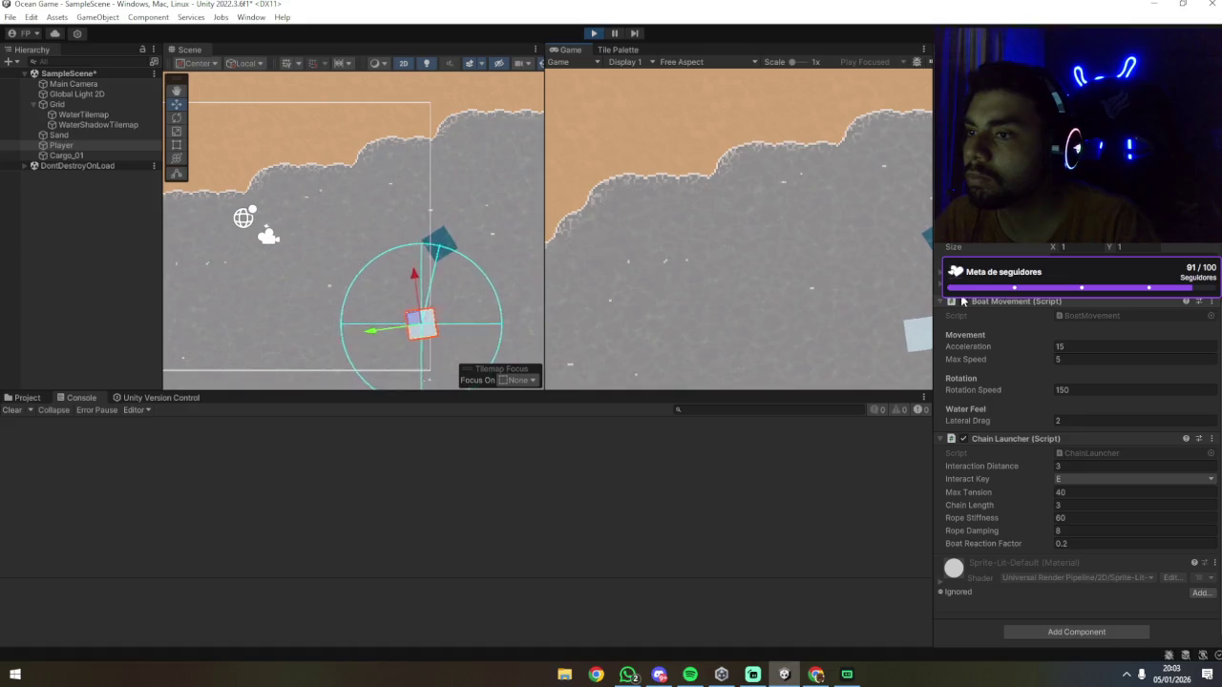
# Step: Set Max Speed to 15, test steering, then raise Max Speed to 100
pyautogui.click(1078, 359)
pyautogui.write('15')
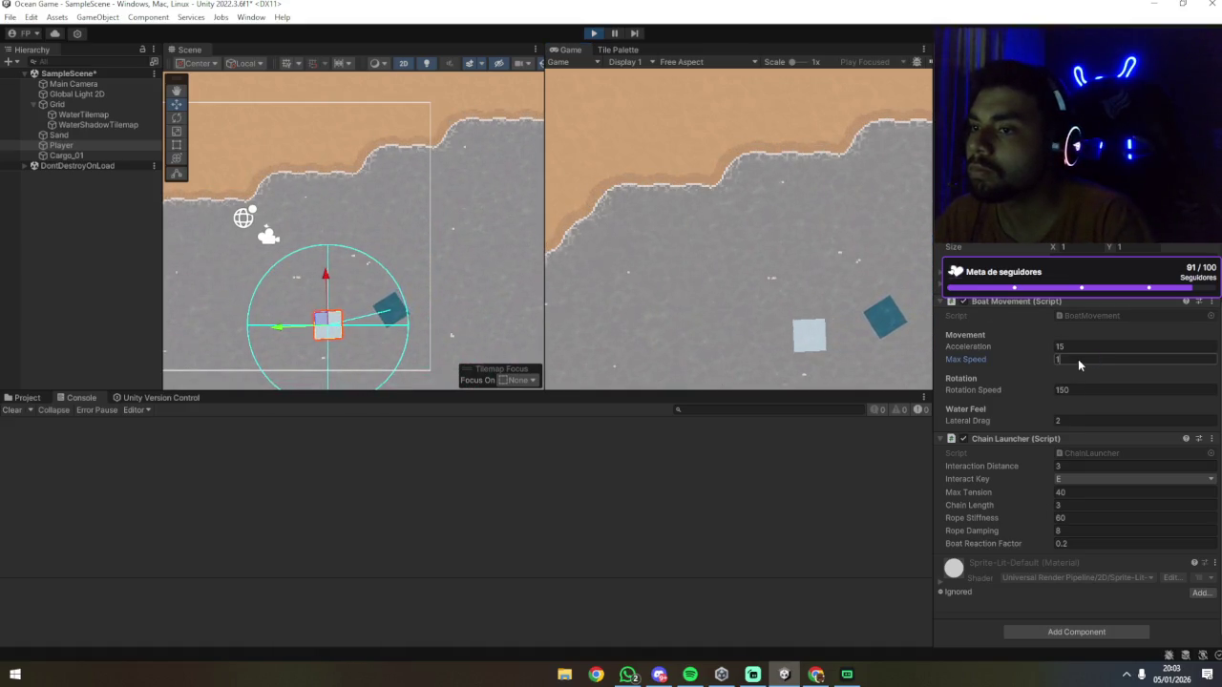
pyautogui.click(810, 183)
pyautogui.press('d')
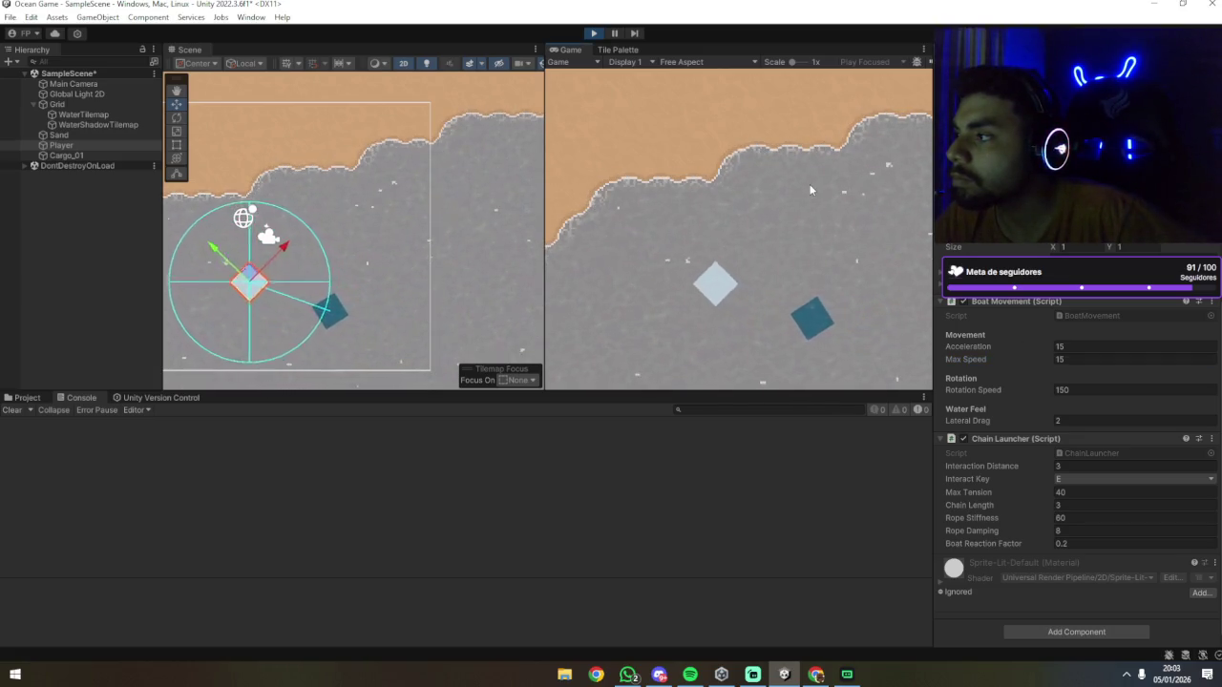
pyautogui.click(1067, 362)
pyautogui.write('100')
pyautogui.click(701, 369)
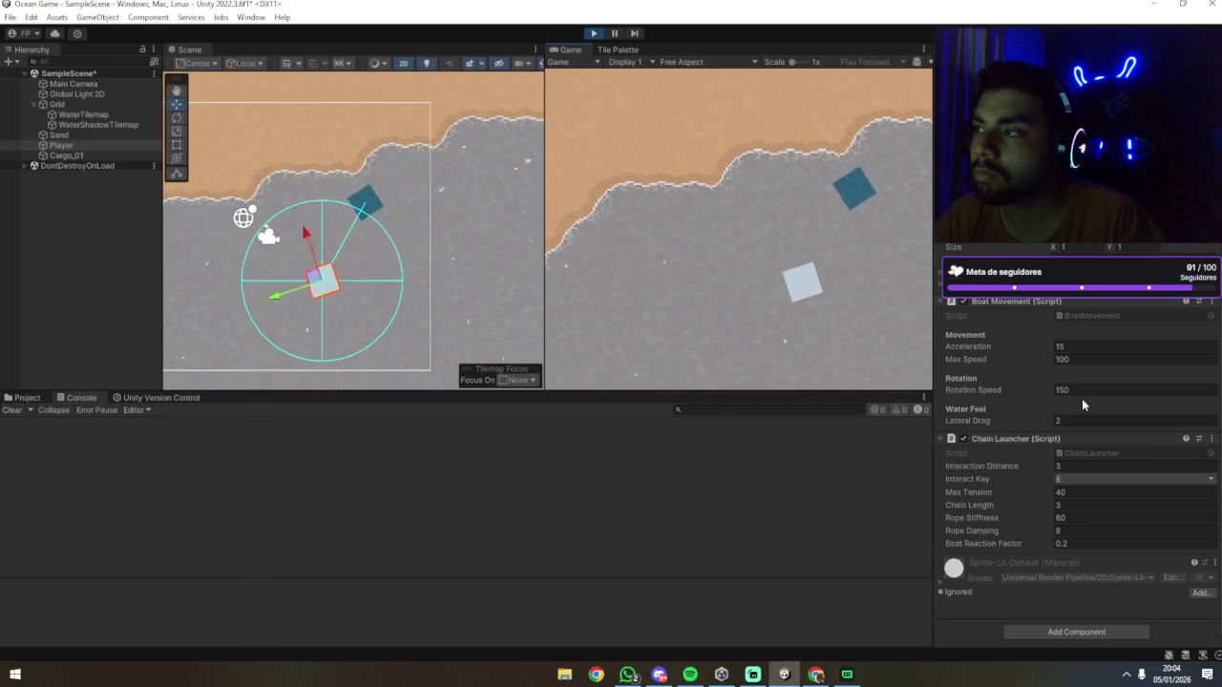
pyautogui.click(1074, 350)
# Step: Set Acceleration to 200, pan the Scene view to the boat and chain, and stop Play mode
pyautogui.write('200')
pyautogui.click(768, 257)
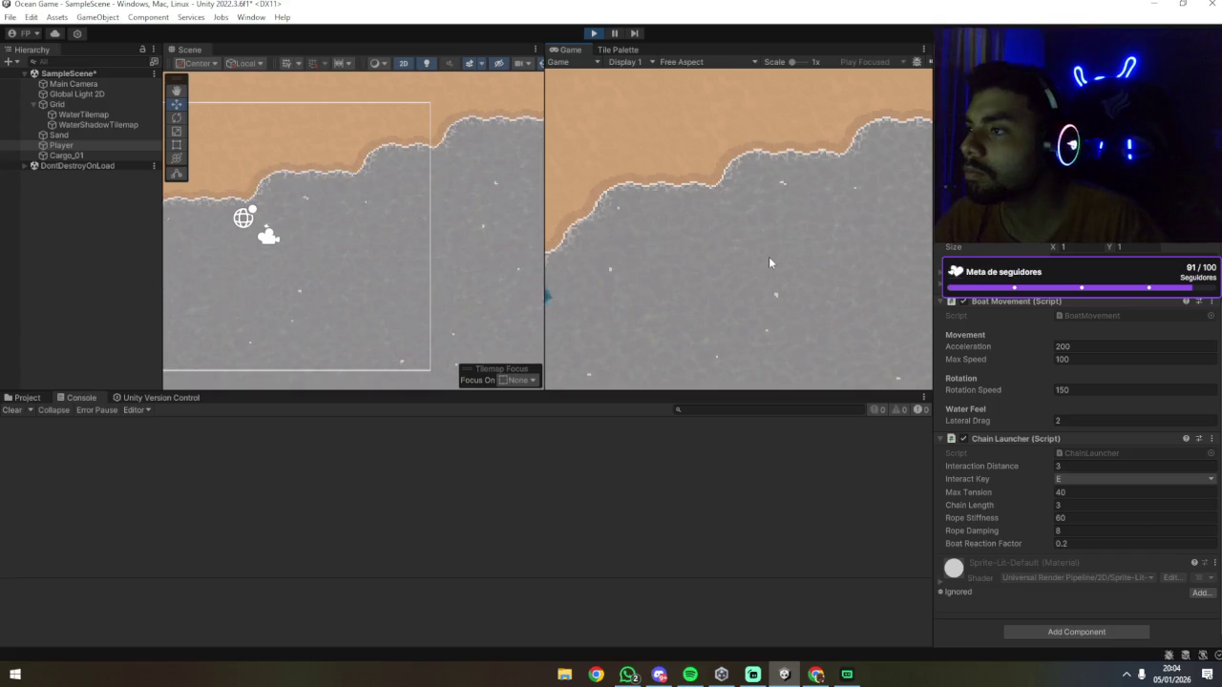
pyautogui.scroll(3, 391, 194)
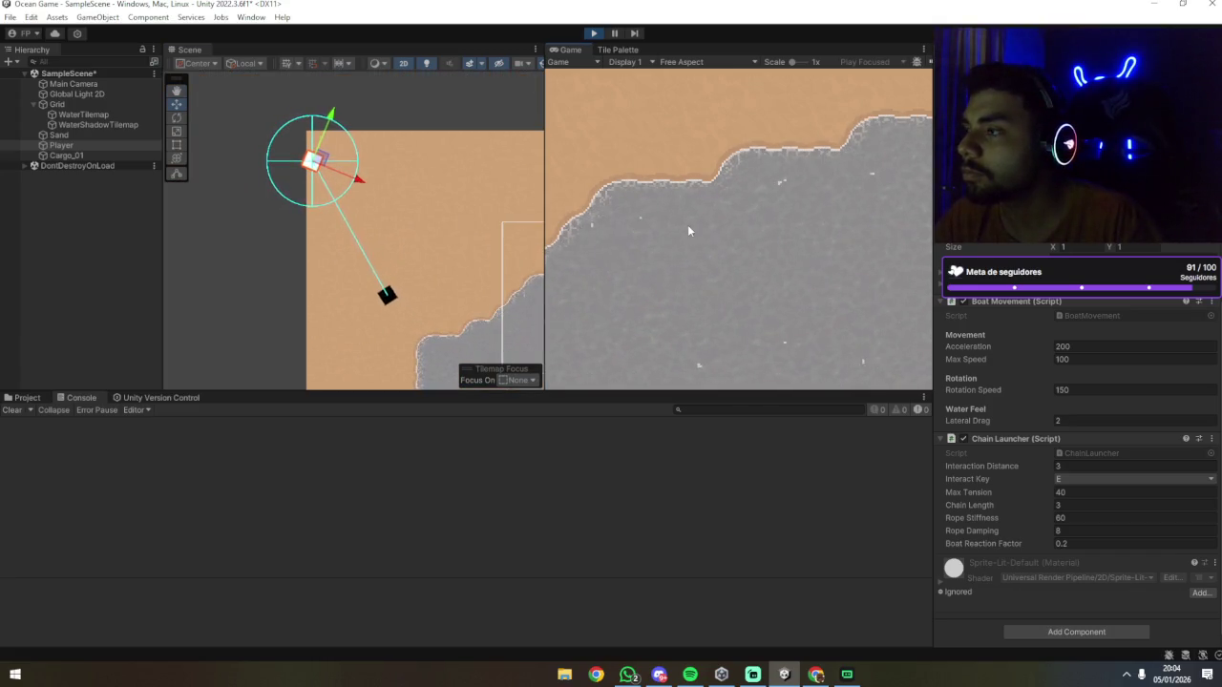
pyautogui.moveTo(413, 211); pyautogui.dragTo(326, 235)
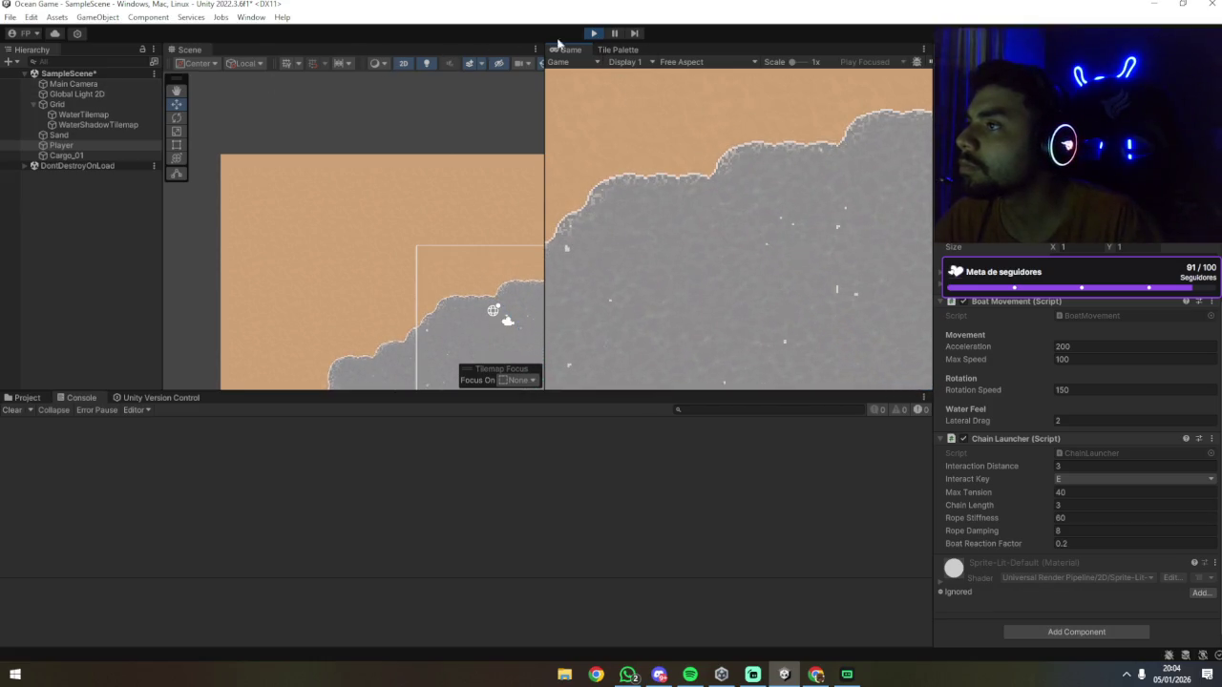
pyautogui.click(597, 37)
# Step: Select Main Camera and drag it out of Player to the top level of the Hierarchy
pyautogui.click(113, 84)
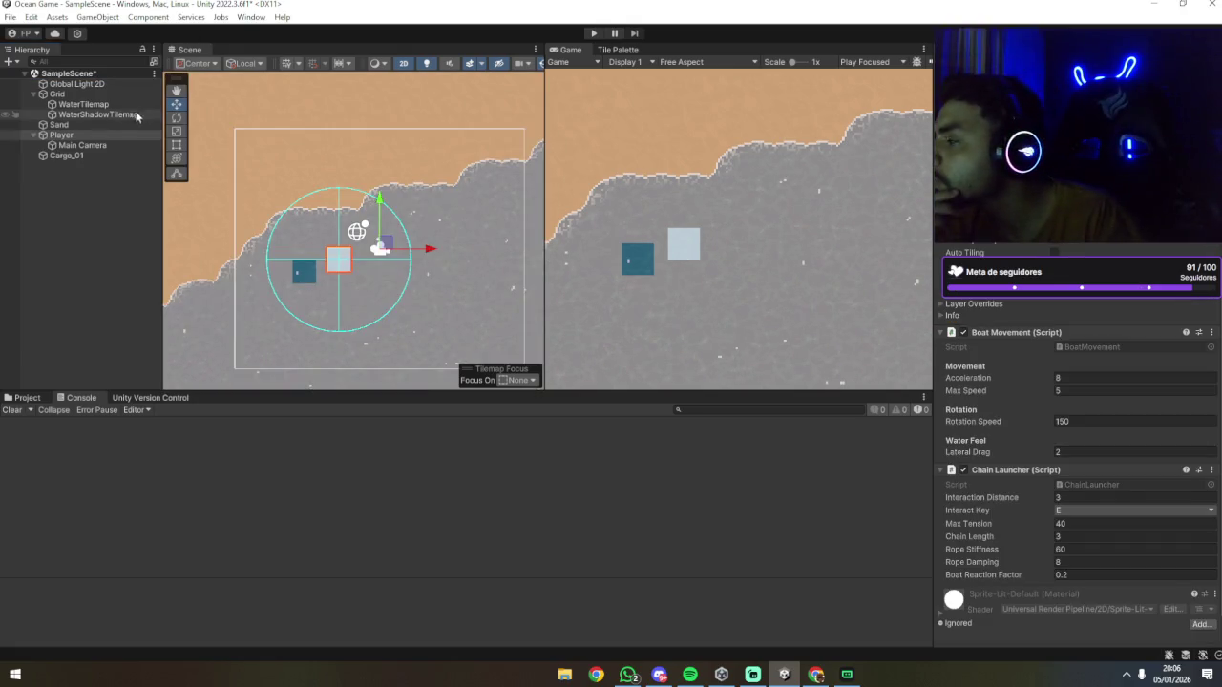
pyautogui.moveTo(60, 147); pyautogui.dragTo(46, 83)
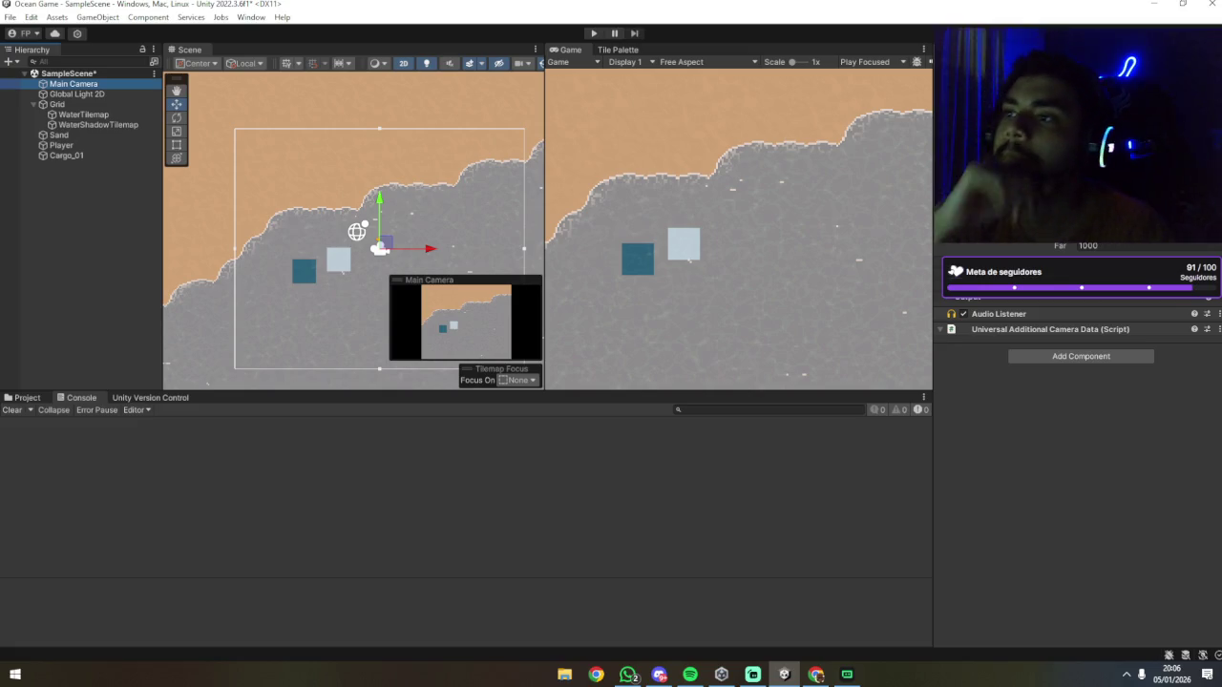
# Step: Expand the Main Camera's rendering settings and toggle its Output foldout open and closed
pyautogui.click(939, 276)
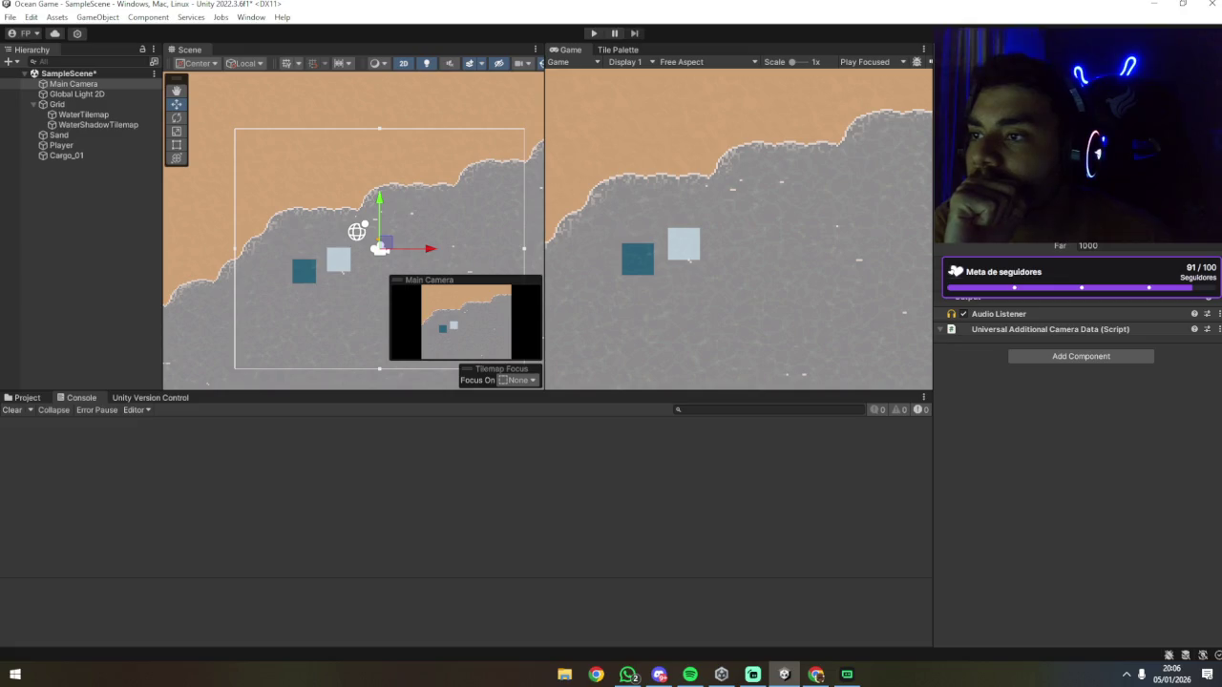
pyautogui.scroll(2, 1079, 359)
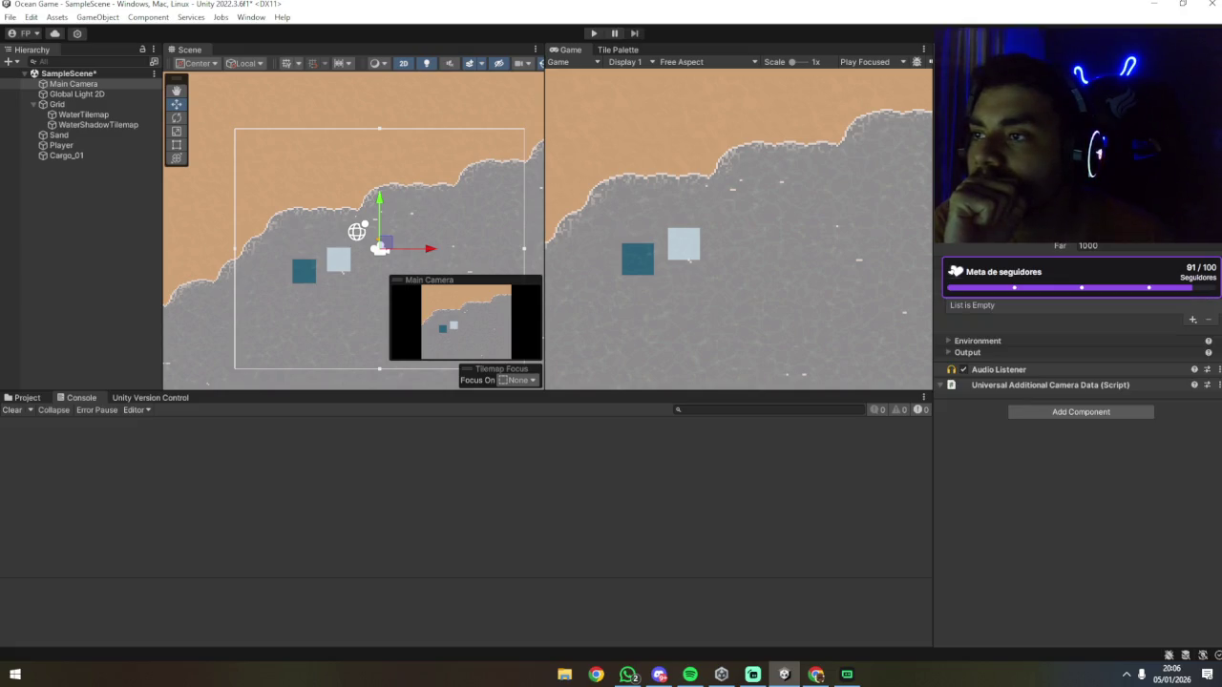
pyautogui.scroll(-2, 951, 301)
pyautogui.click(951, 297)
pyautogui.click(950, 298)
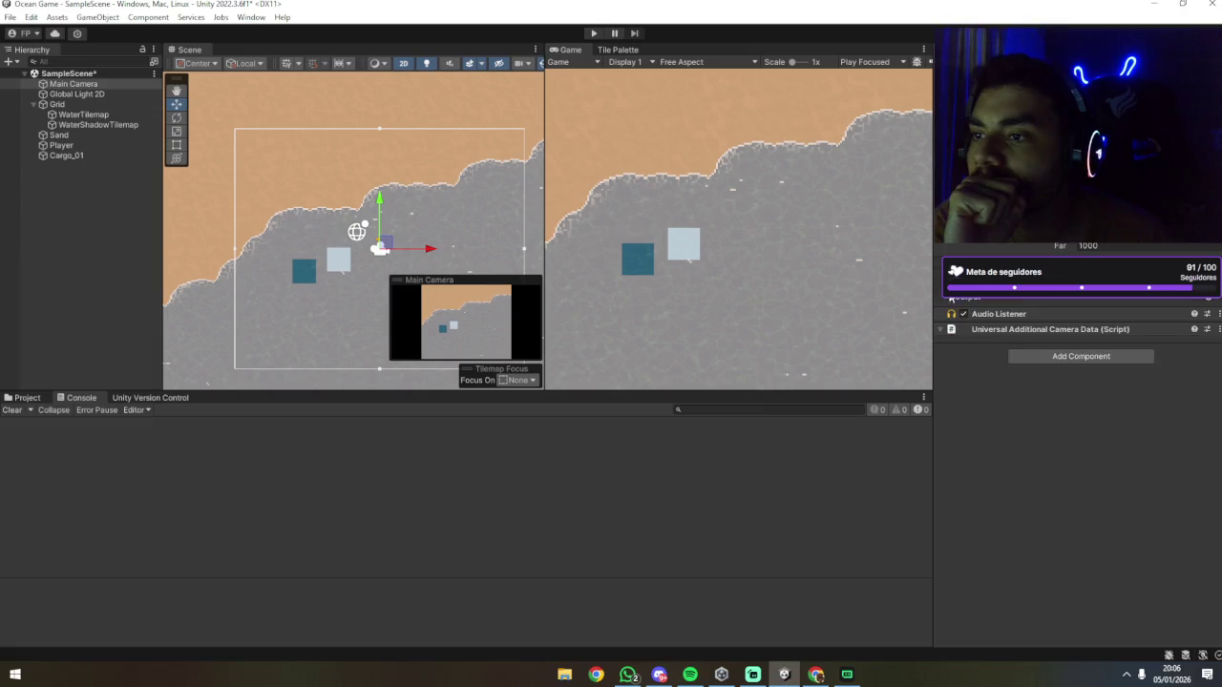
pyautogui.click(950, 298)
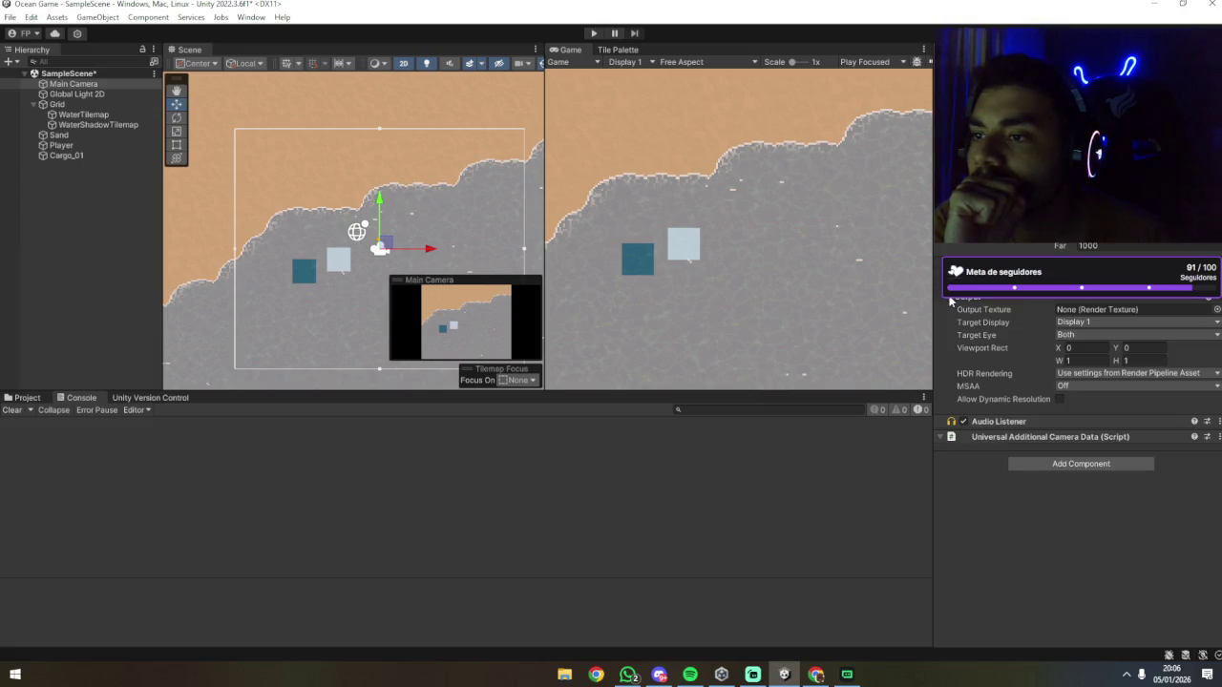
pyautogui.click(950, 298)
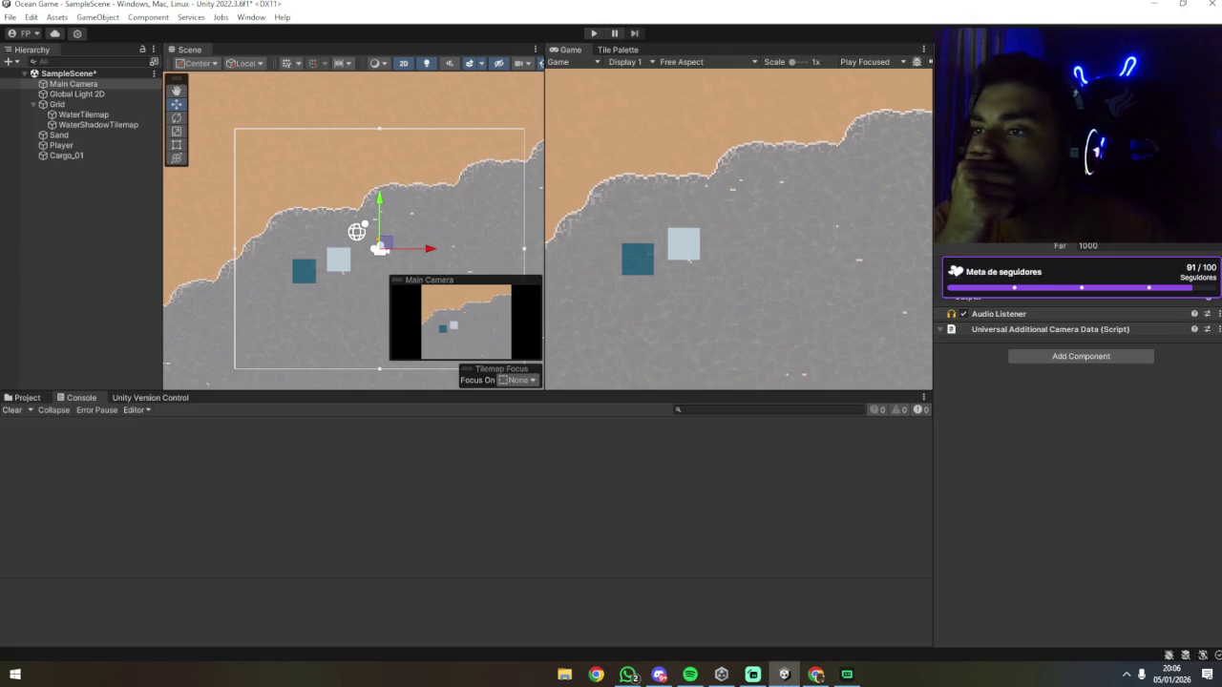
# Step: Undo and redo to restore the Audio Listener and the camera's Perspective projection
pyautogui.hotkey('ctrl', 'z')
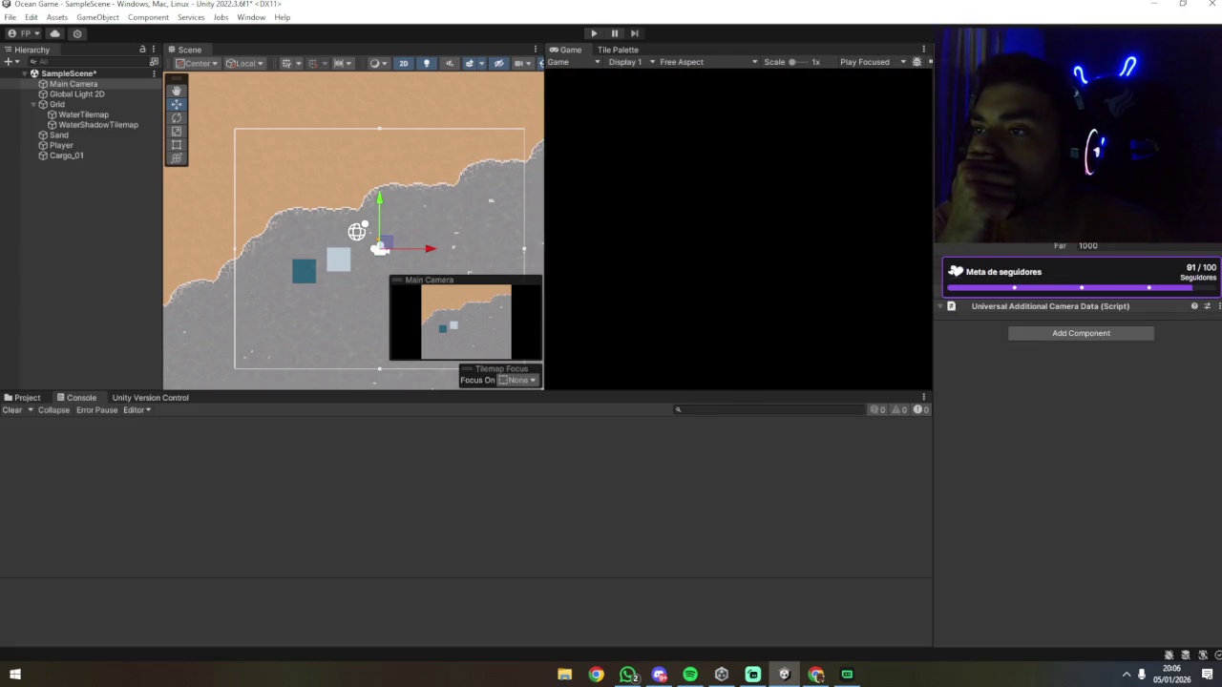
pyautogui.hotkey('ctrl', 'y')
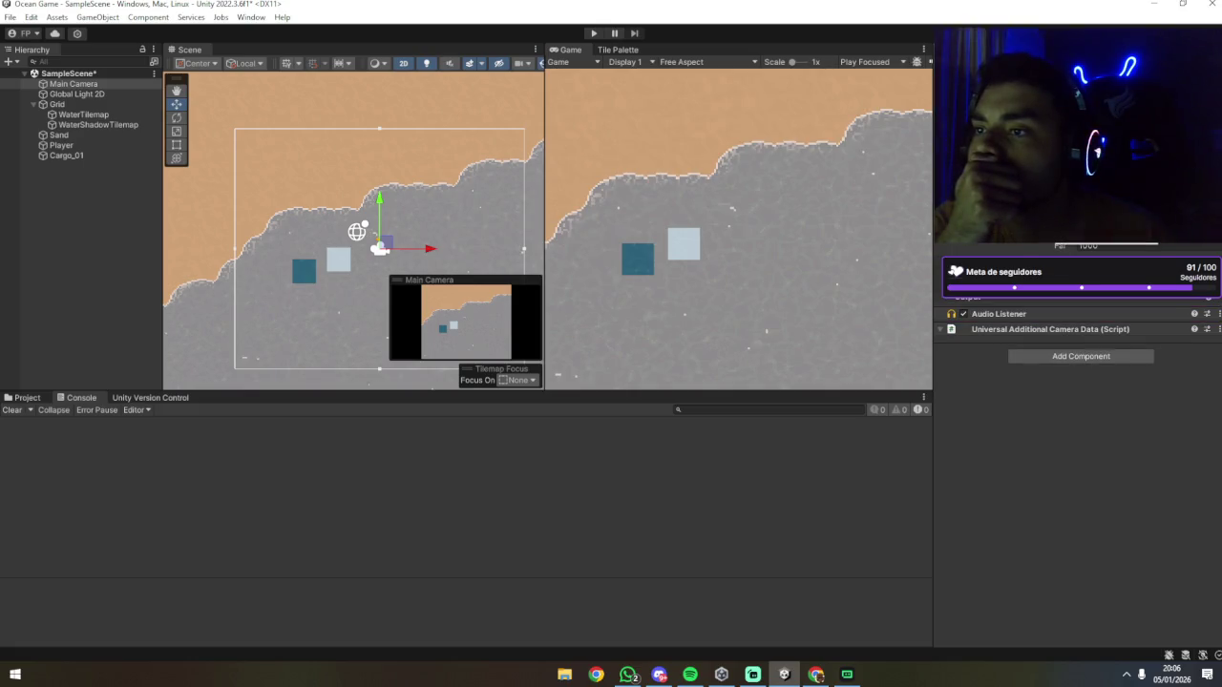
pyautogui.hotkey('ctrl', 'y')
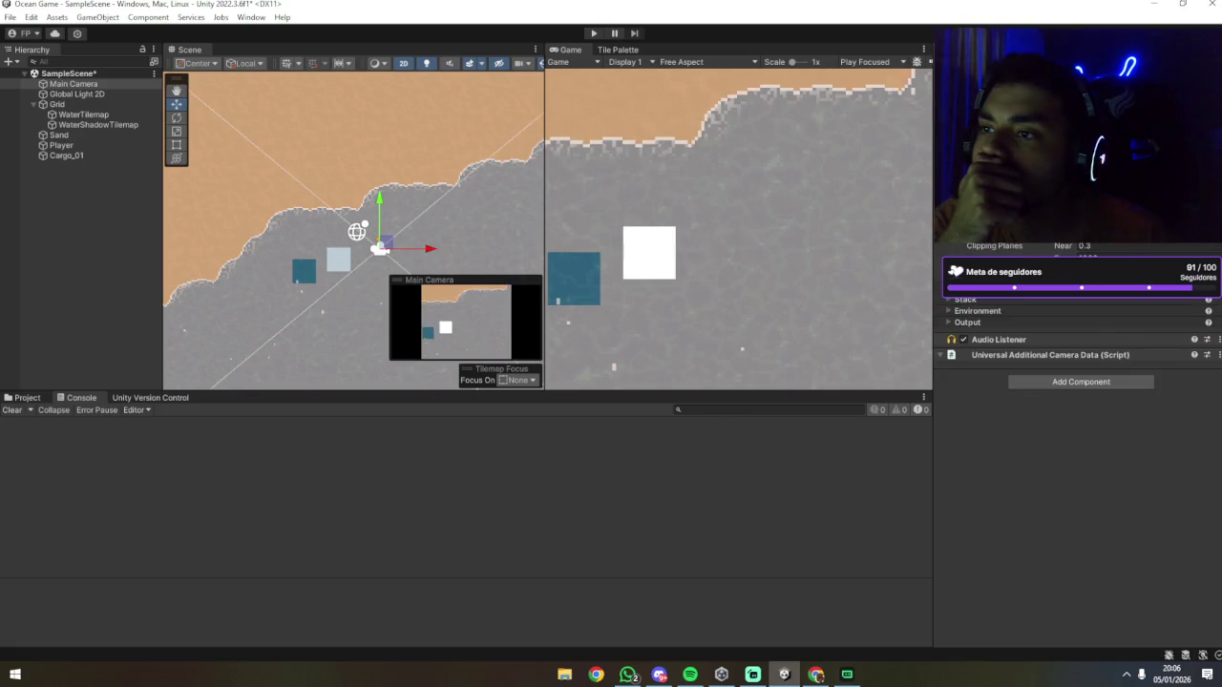
# Step: Step through redo and undo until the camera returns to orthographic without physical lens settings
pyautogui.hotkey('ctrl', 'y')
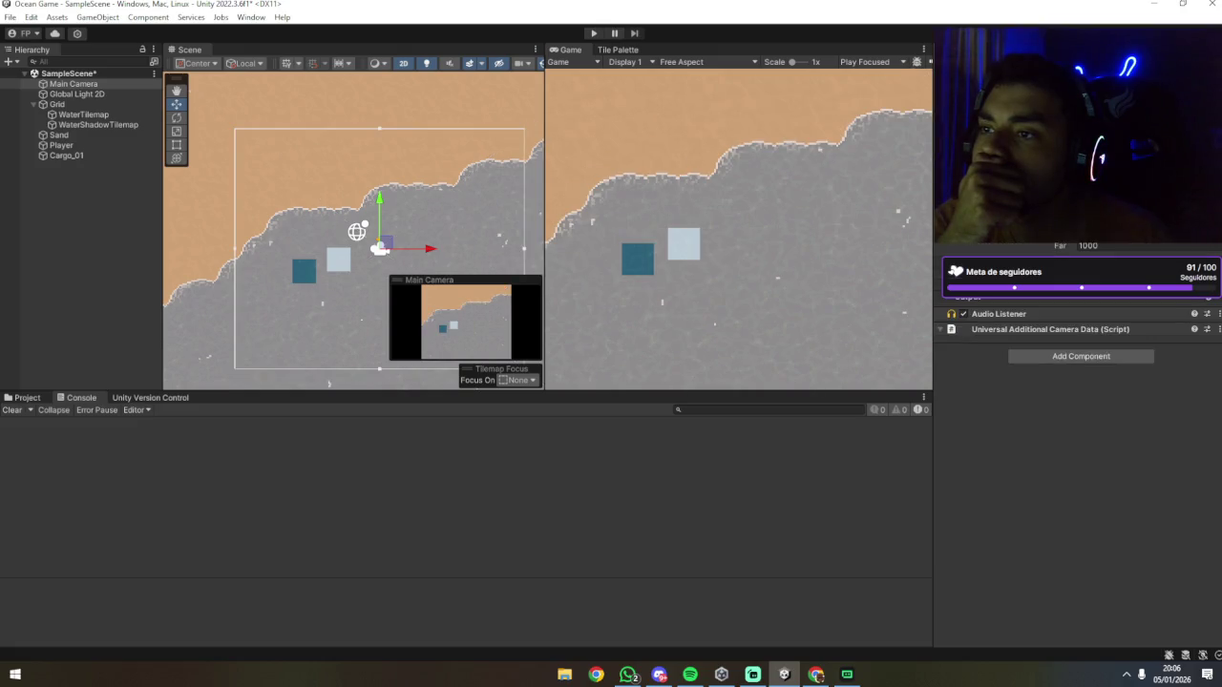
pyautogui.hotkey('ctrl', 'y')
pyautogui.hotkey('ctrl', 'y')
pyautogui.hotkey('ctrl', 'y')
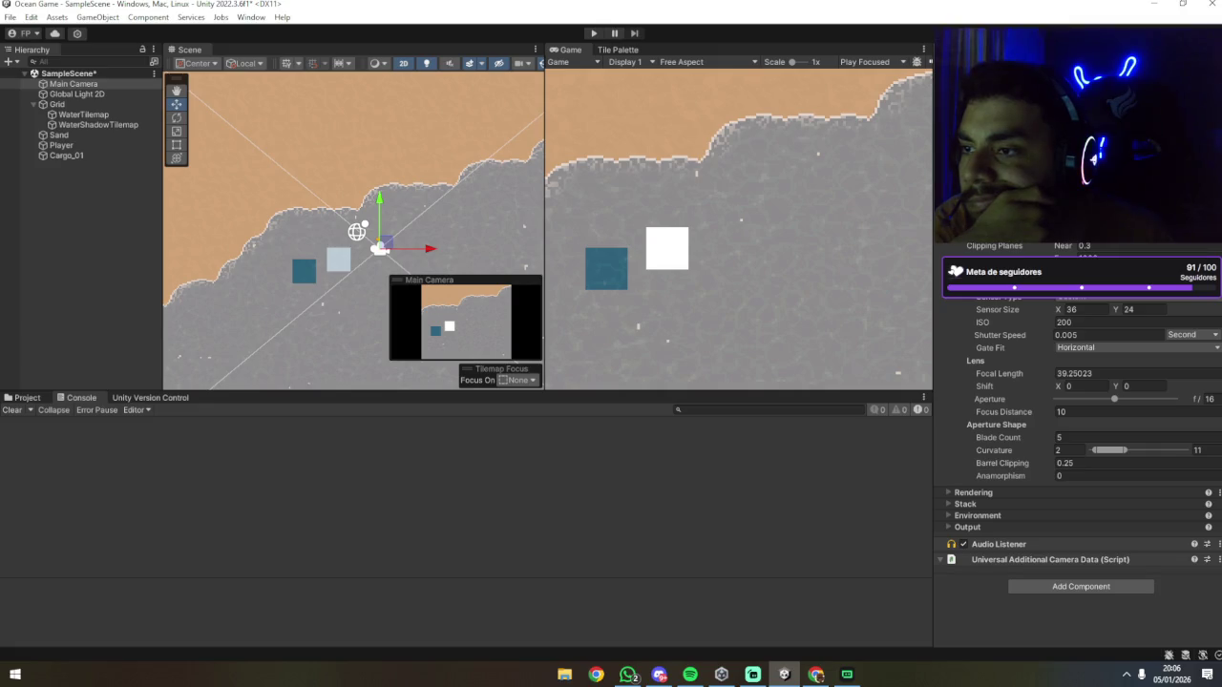
pyautogui.hotkey('ctrl', 'z')
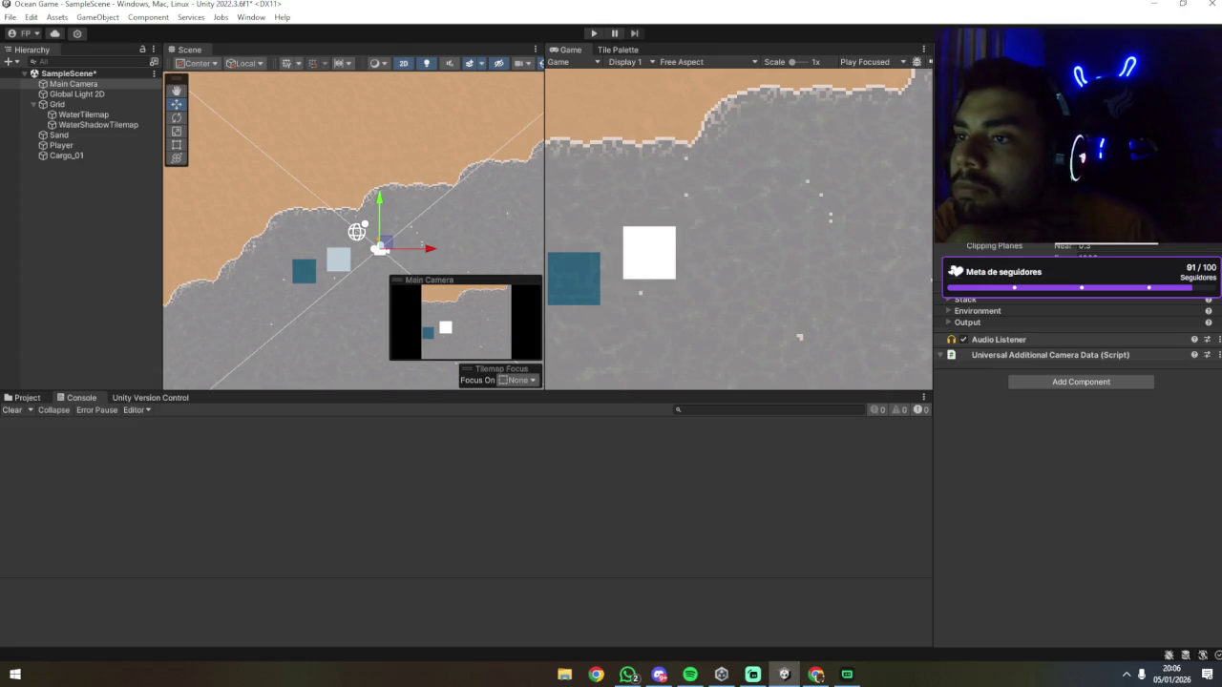
pyautogui.hotkey('ctrl', 'z')
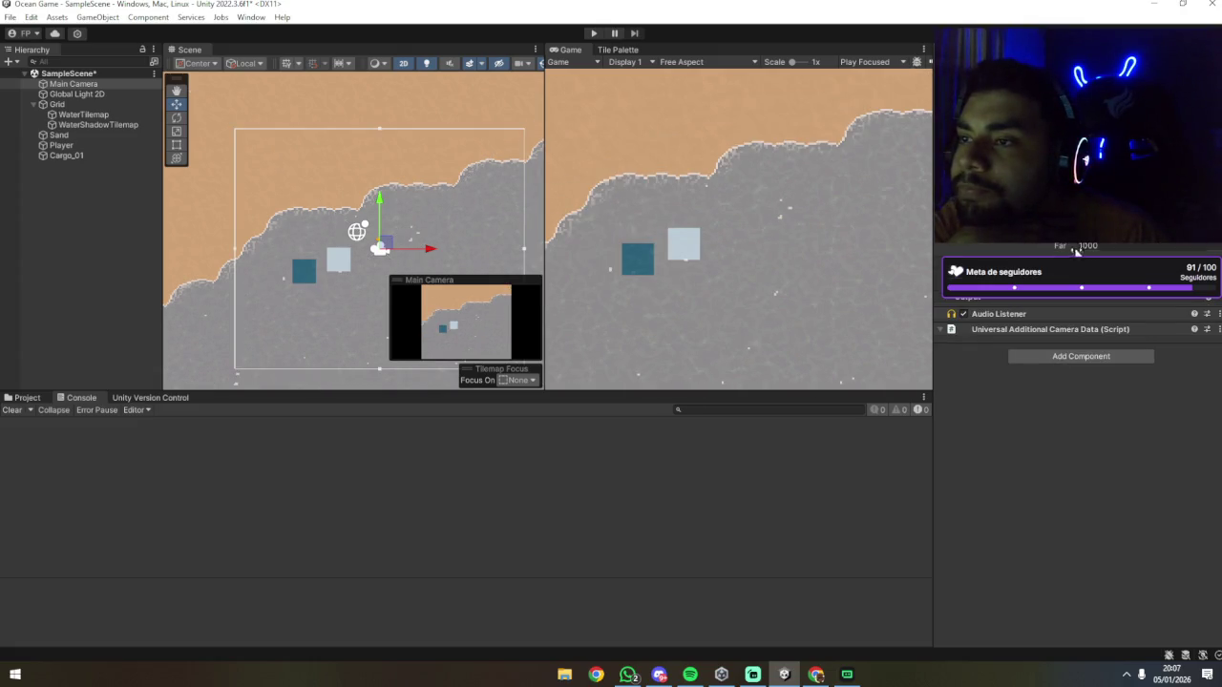
# Step: Scroll through the Main Camera's Inspector and expand then collapse its Output settings
pyautogui.scroll(3, 1079, 401)
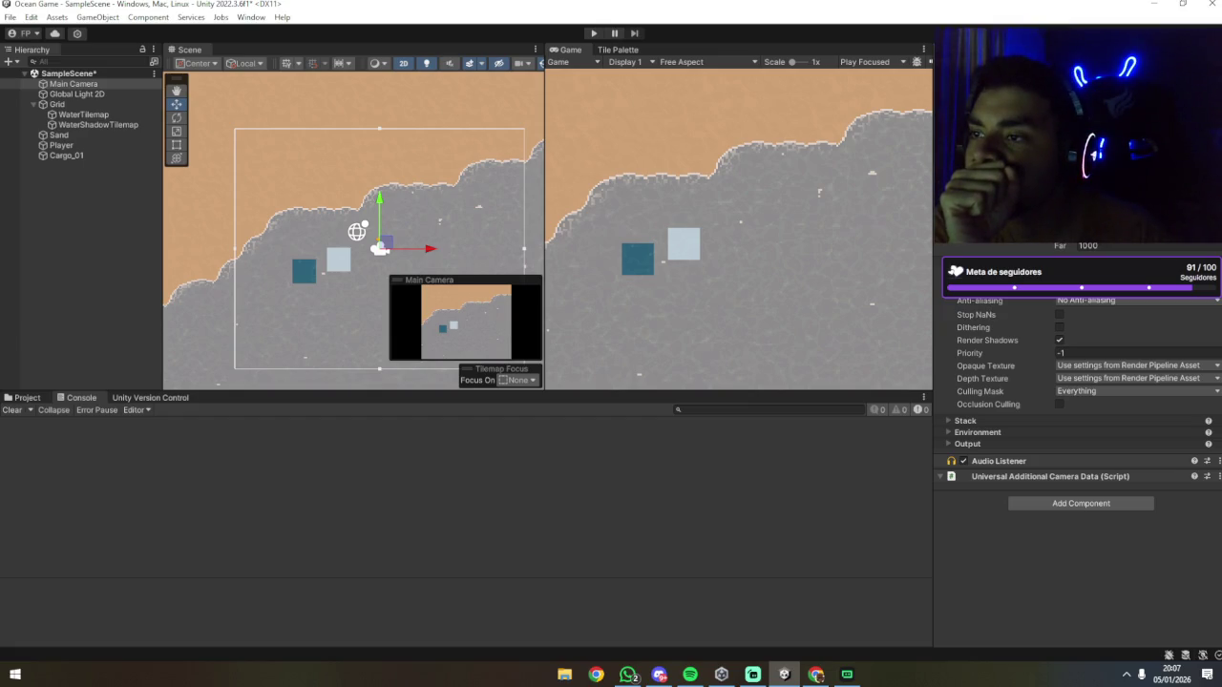
pyautogui.scroll(-3, 1078, 430)
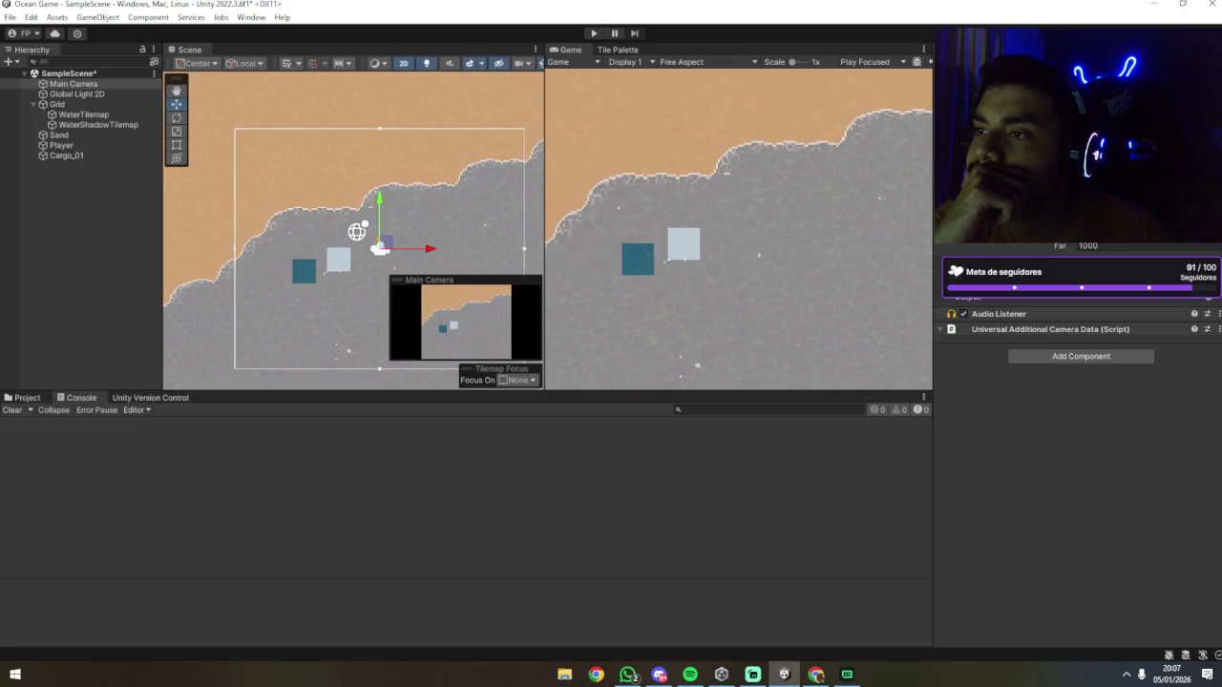
pyautogui.scroll(2, 1077, 381)
pyautogui.scroll(-2, 1077, 382)
pyautogui.scroll(2, 1077, 382)
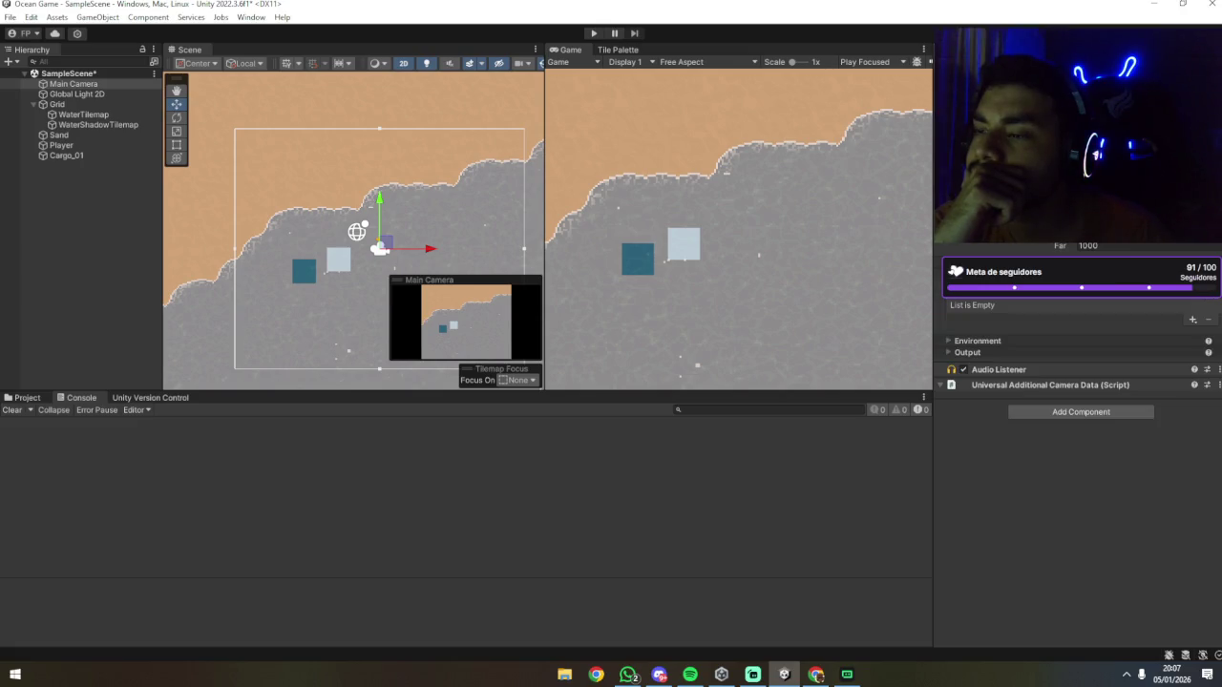
pyautogui.scroll(2, 1077, 382)
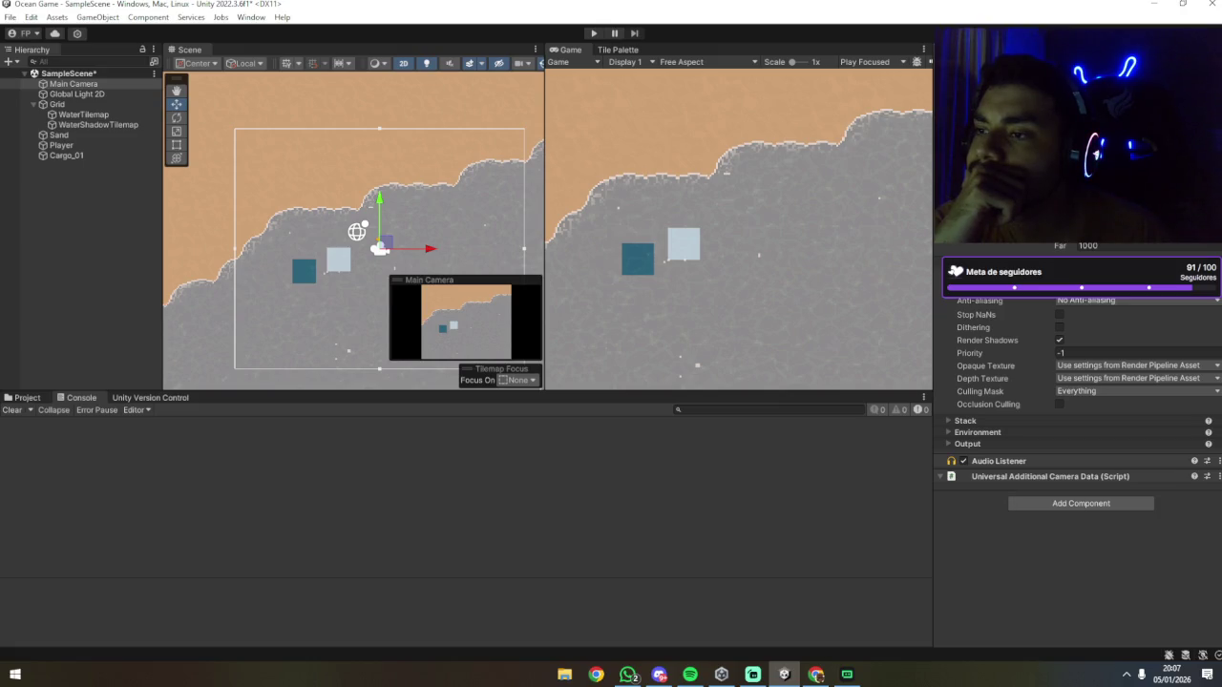
pyautogui.scroll(-3, 1077, 381)
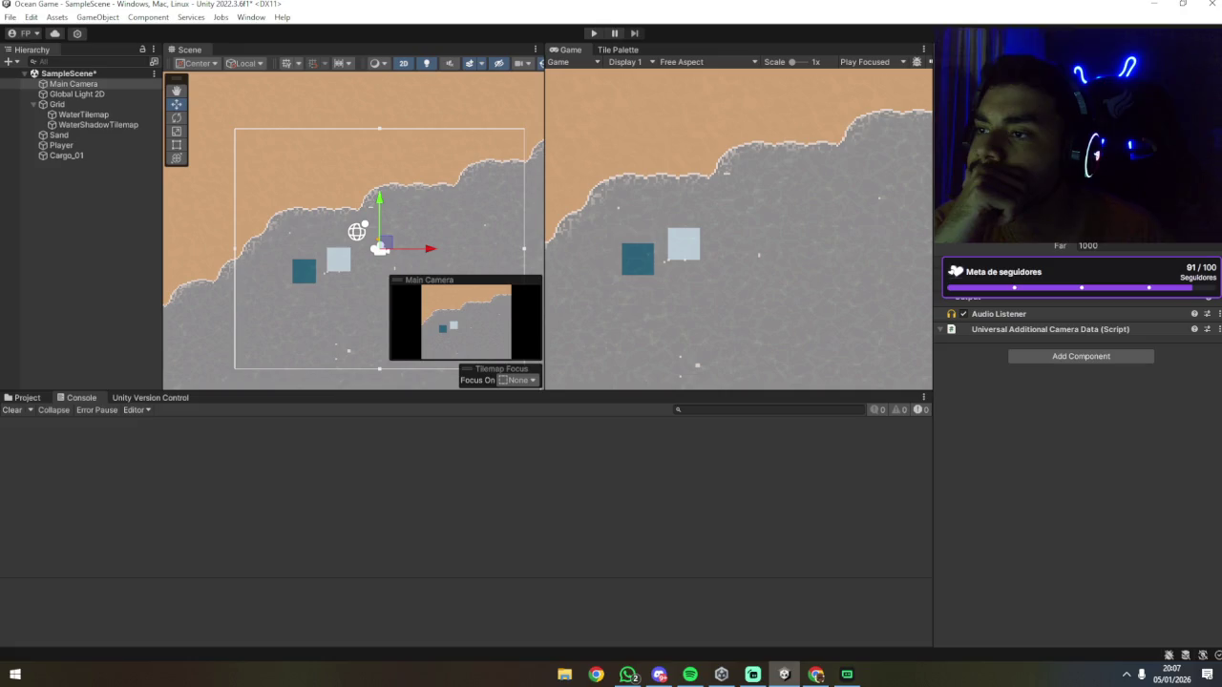
pyautogui.scroll(2, 1077, 382)
pyautogui.scroll(2, 1077, 382)
pyautogui.scroll(-2, 951, 303)
pyautogui.click(952, 302)
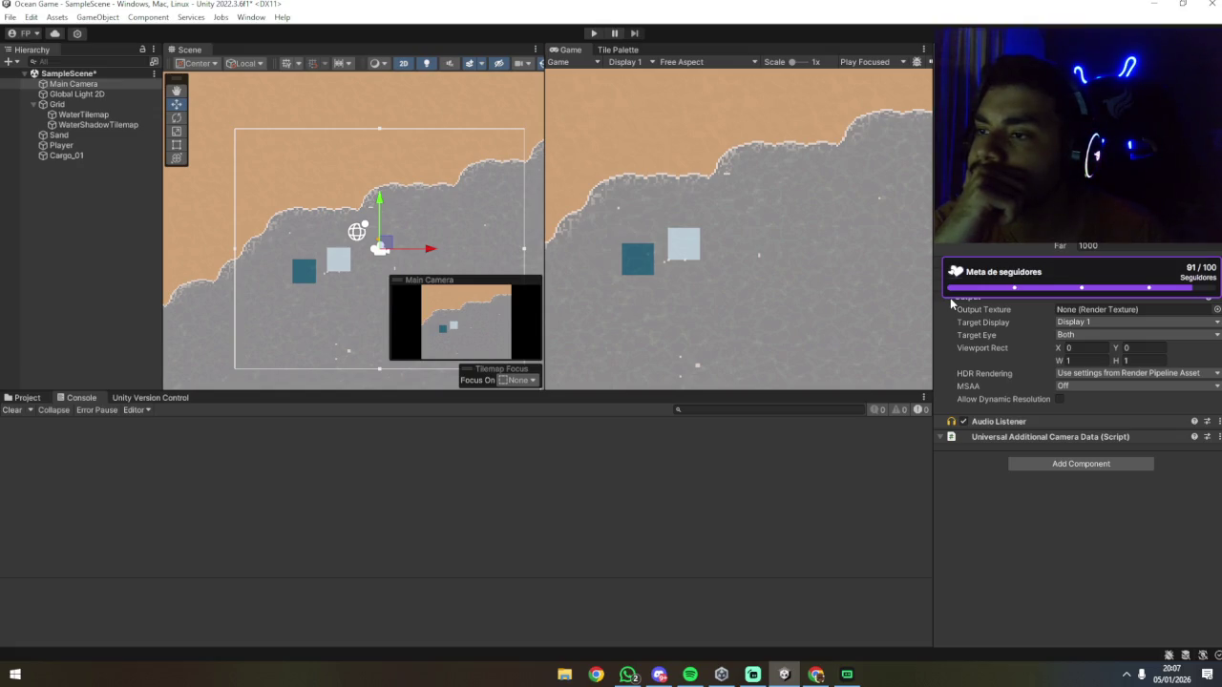
pyautogui.click(952, 302)
# Step: Widen the Scene and Game views by dragging the divider beside the Inspector
pyautogui.scroll(3, 952, 302)
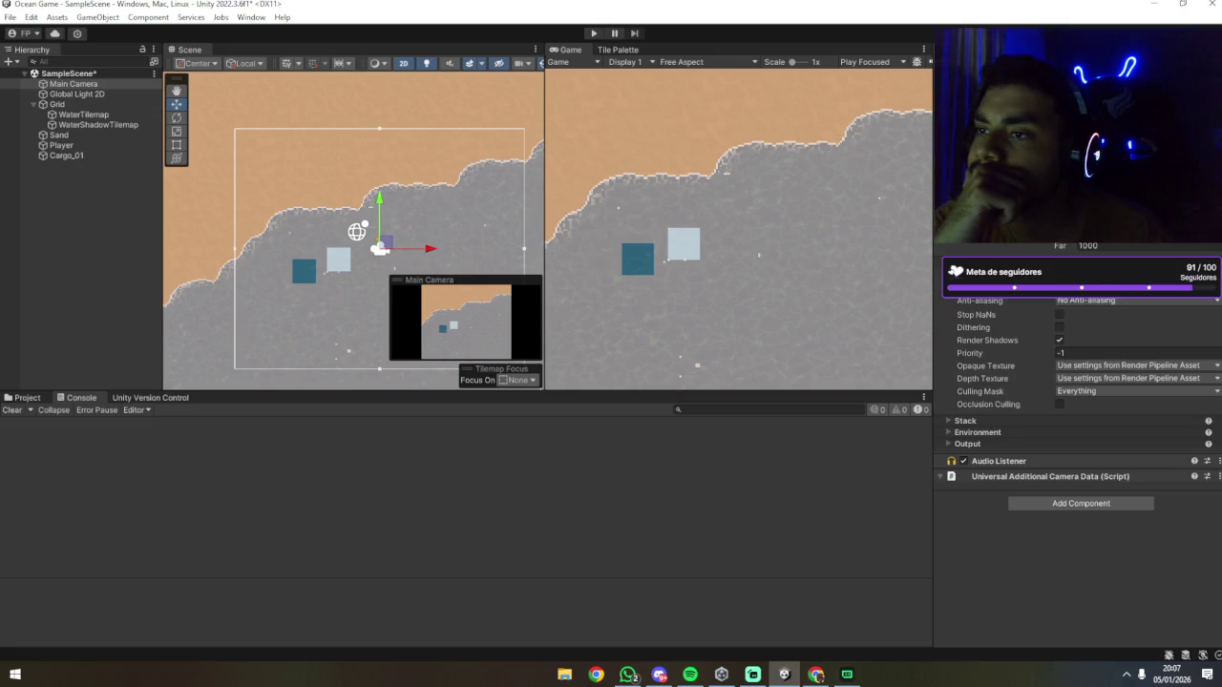
pyautogui.scroll(-3, 1078, 401)
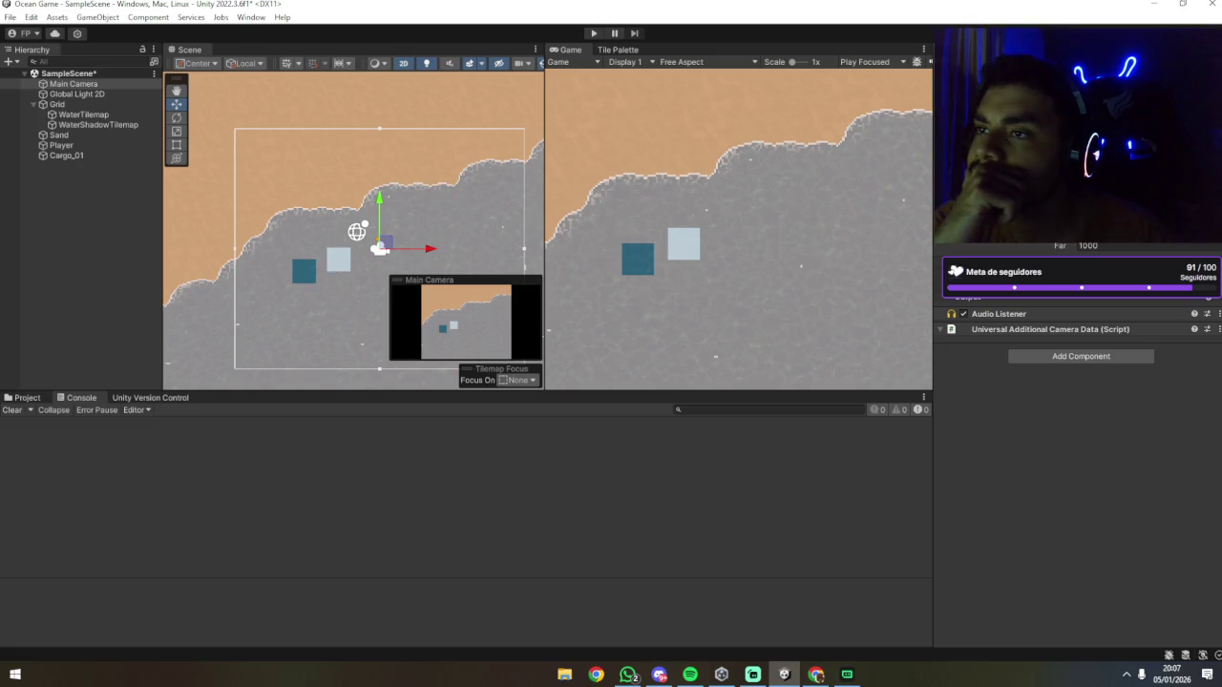
pyautogui.click(955, 330)
pyautogui.click(742, 294)
pyautogui.moveTo(930, 80)
pyautogui.mouseDown()
pyautogui.moveTo(1015, 80)
pyautogui.moveTo(924, 80)
pyautogui.mouseUp()
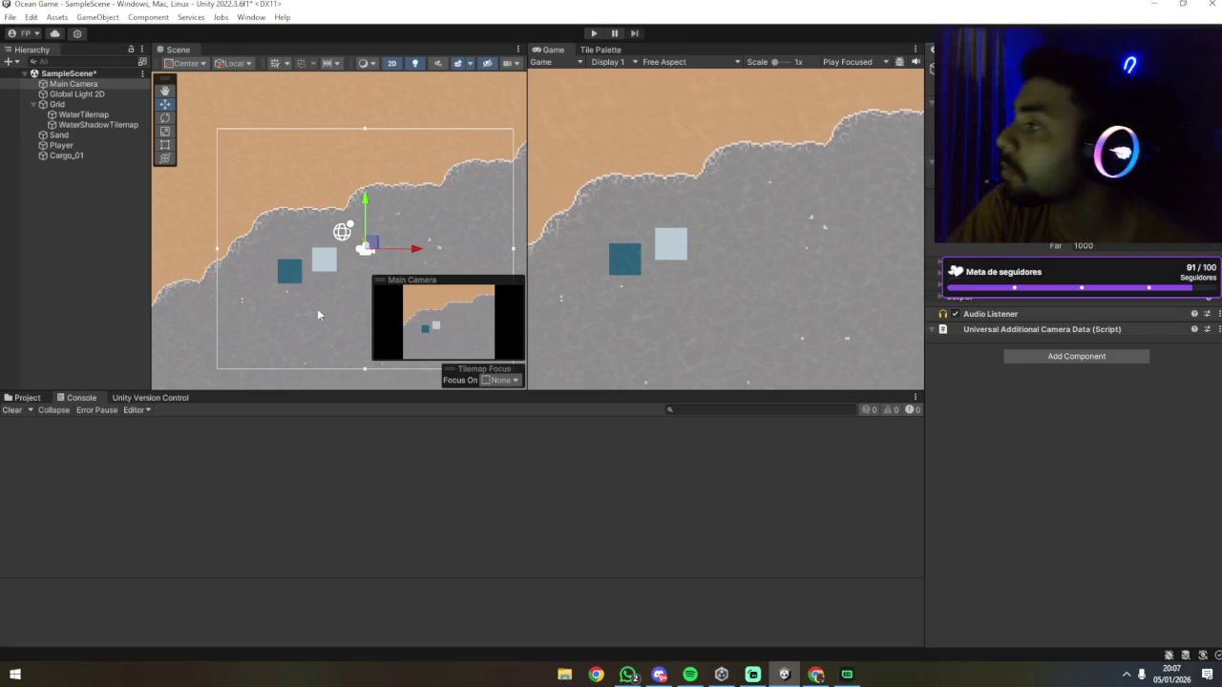
pyautogui.click(69, 208)
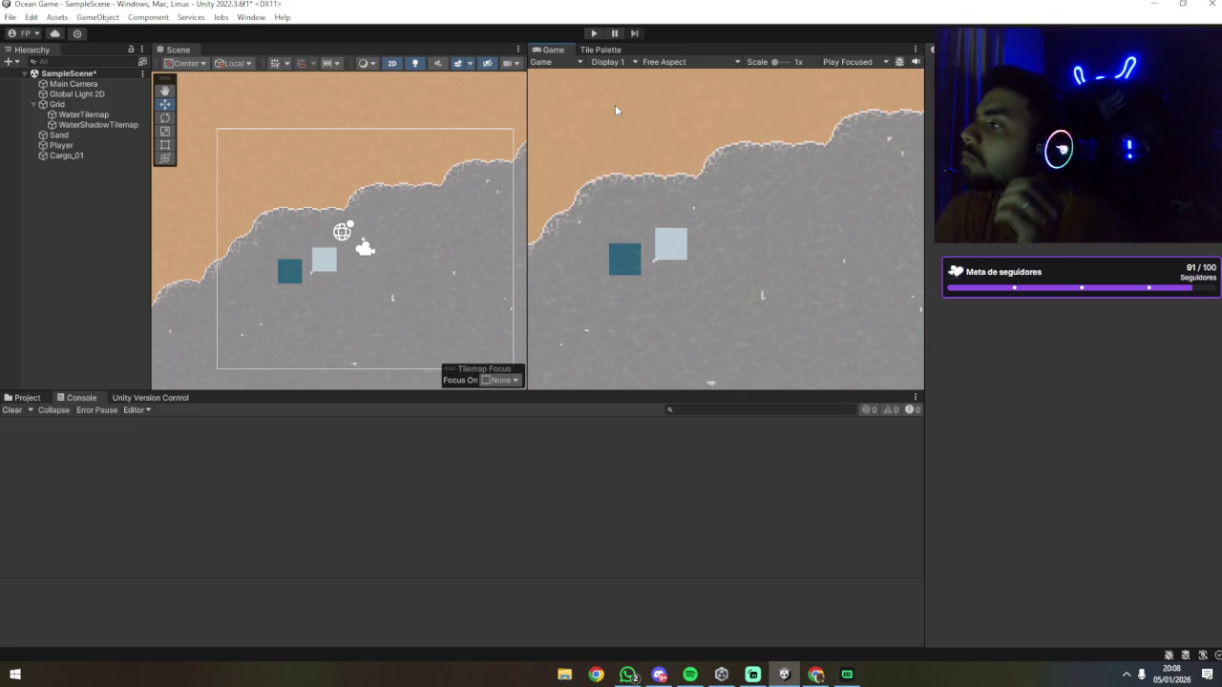
pyautogui.click(63, 84)
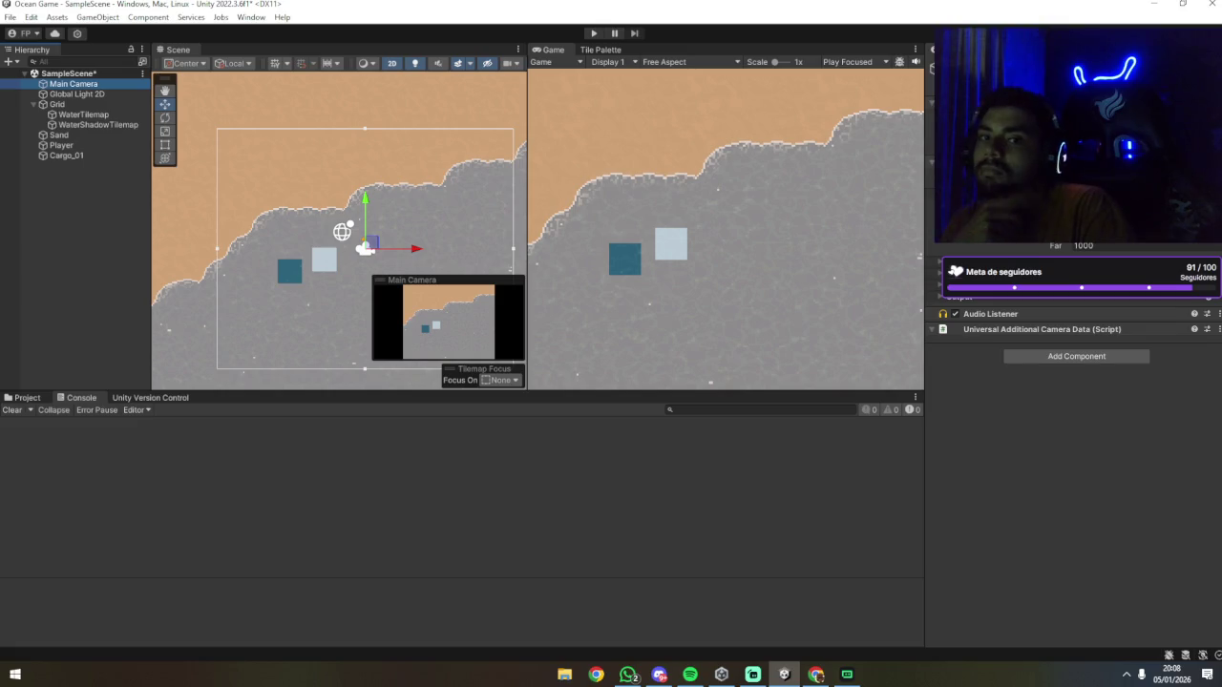
pyautogui.click(1054, 407)
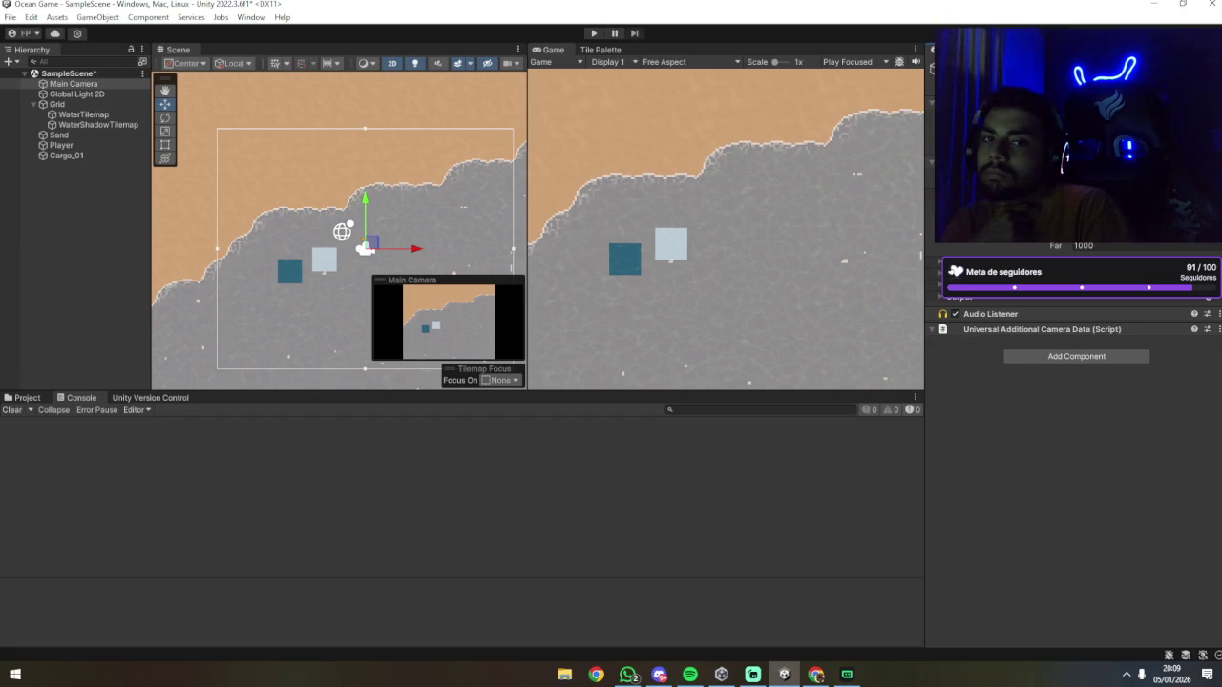
pyautogui.hotkey('alt', 'Tab')
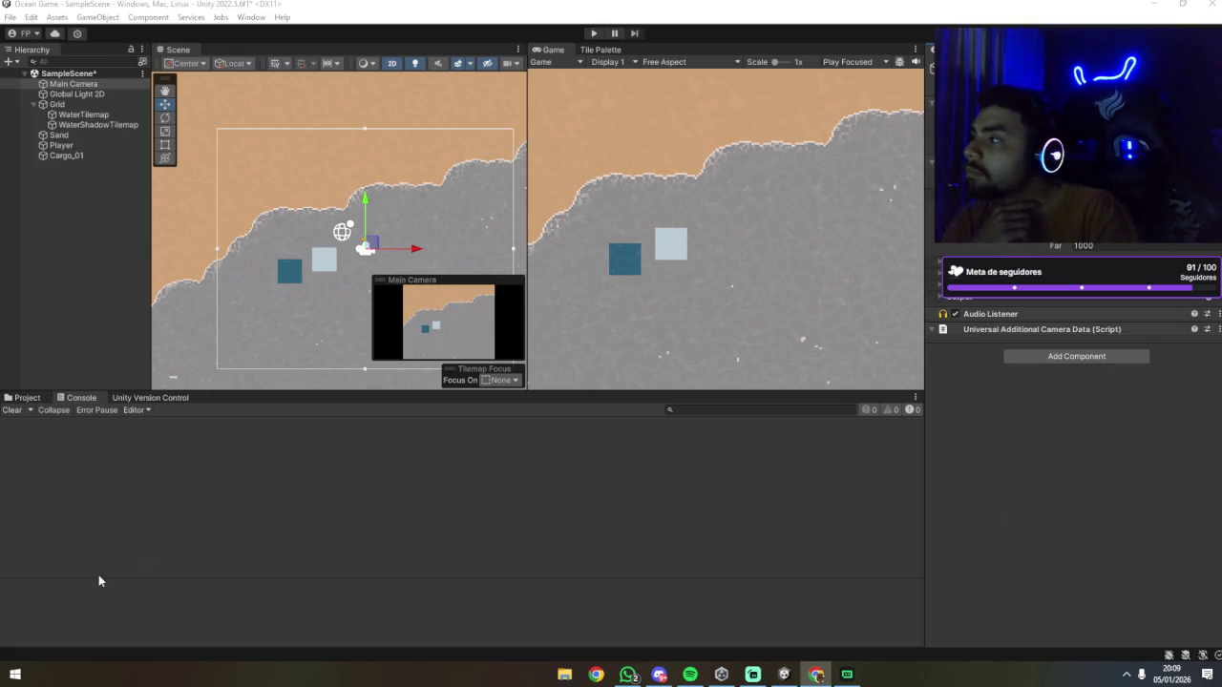
# Step: Show the Project window and browse the Code > Player and ScriptableObjects folders
pyautogui.click(98, 578)
pyautogui.click(28, 397)
pyautogui.click(144, 534)
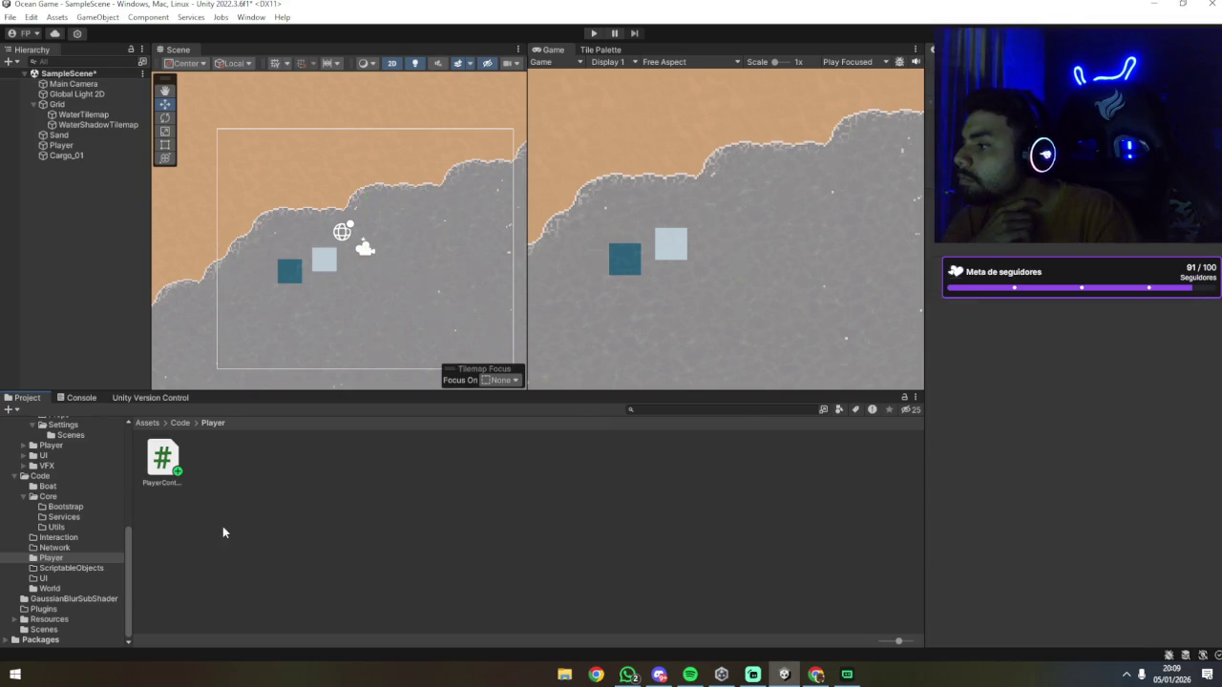
pyautogui.click(42, 581)
pyautogui.click(53, 569)
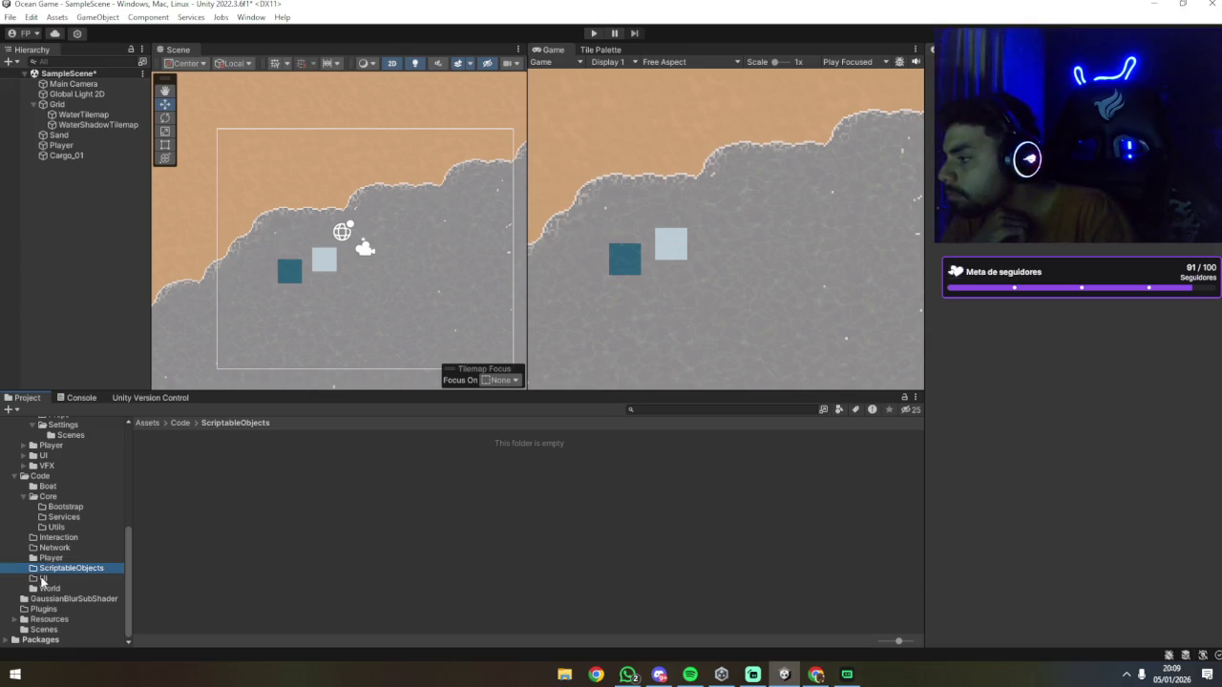
# Step: Select the empty Code > UI folder and dismiss its asset menu without creating anything
pyautogui.click(43, 579)
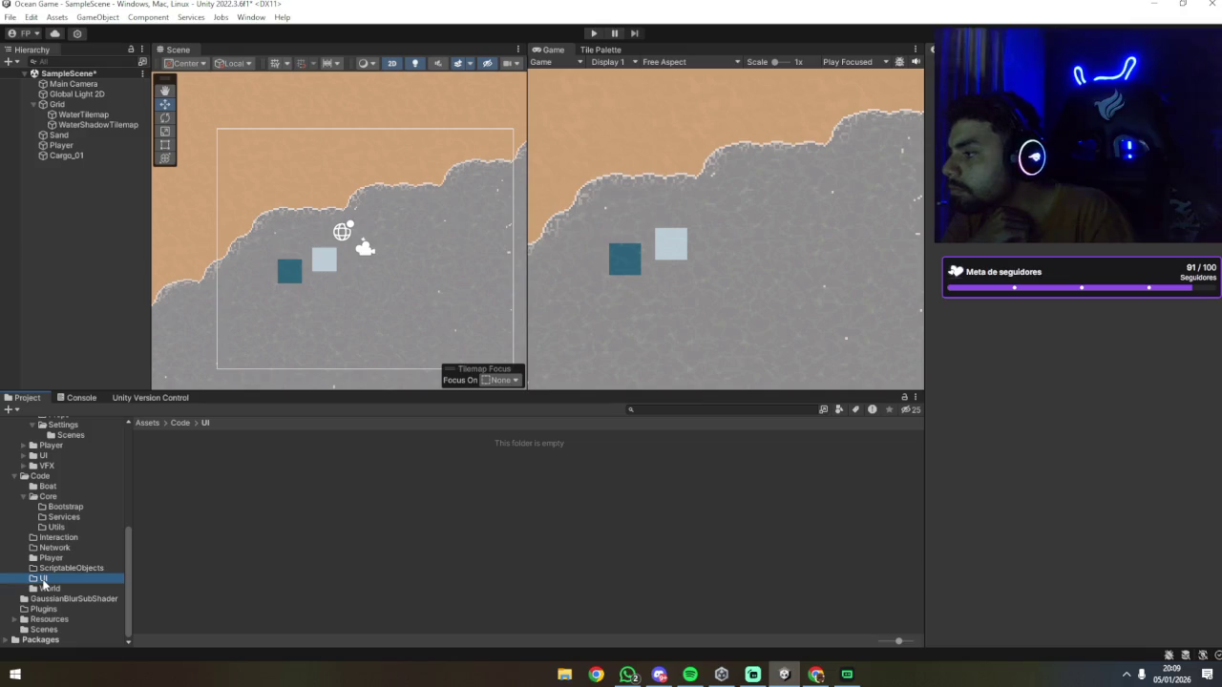
pyautogui.rightClick(191, 484)
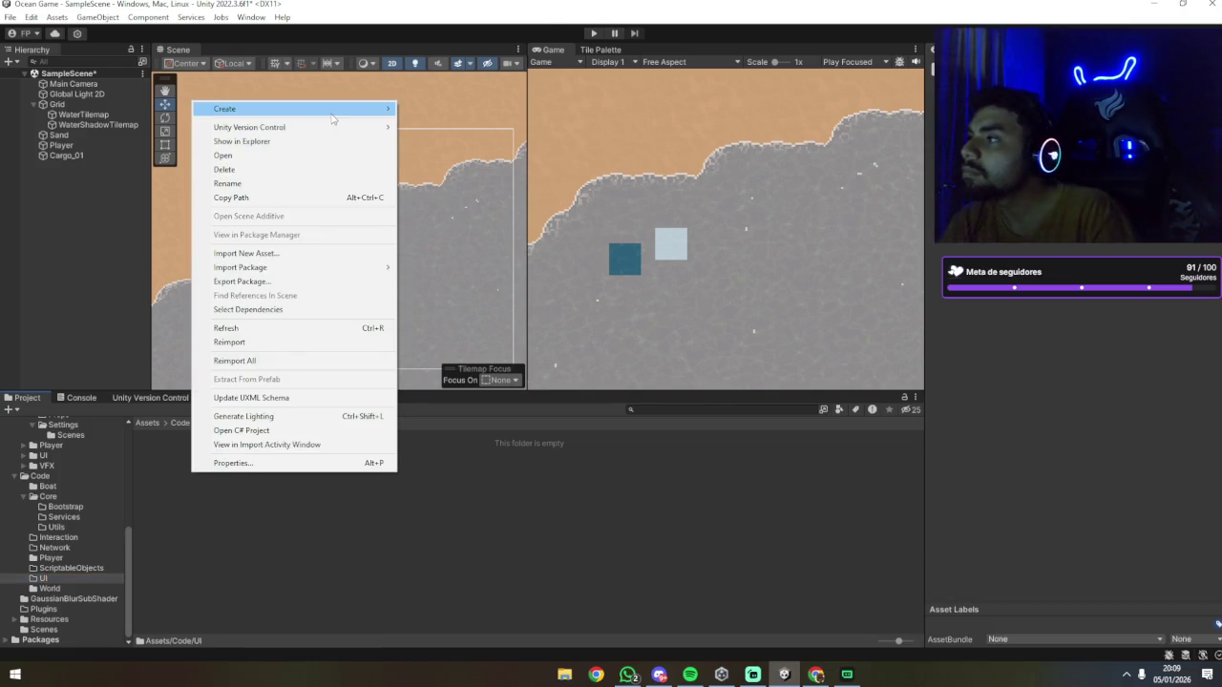
pyautogui.moveTo(336, 109)
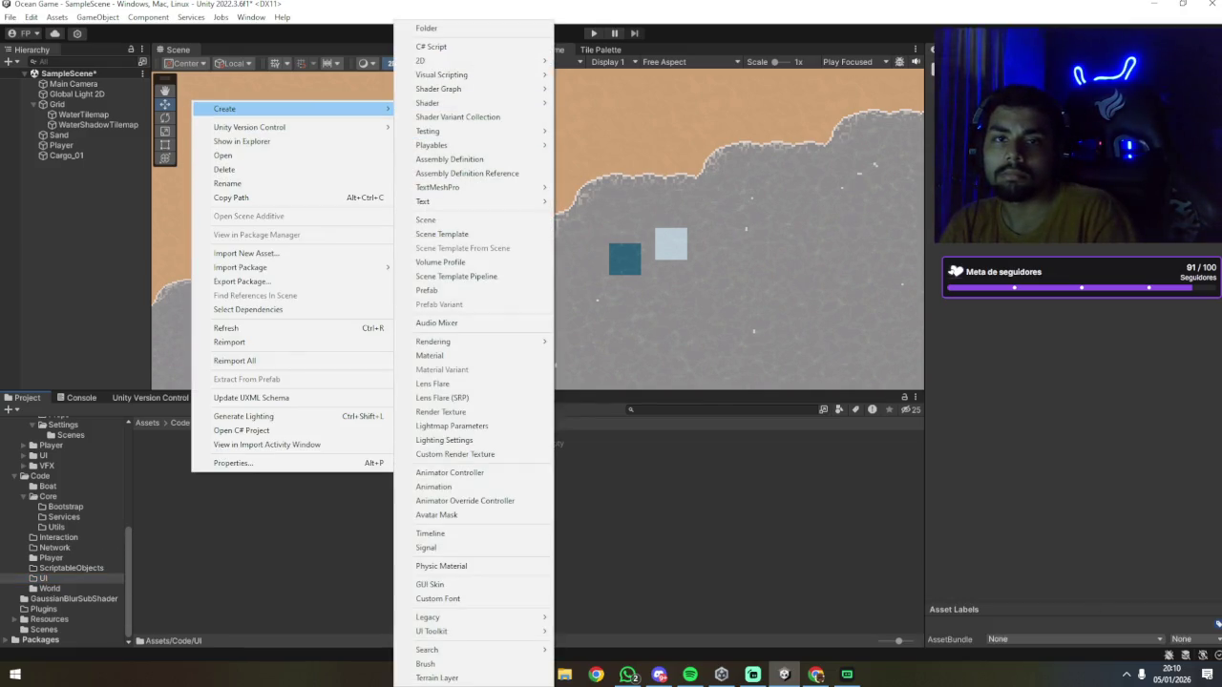
pyautogui.press('Escape')
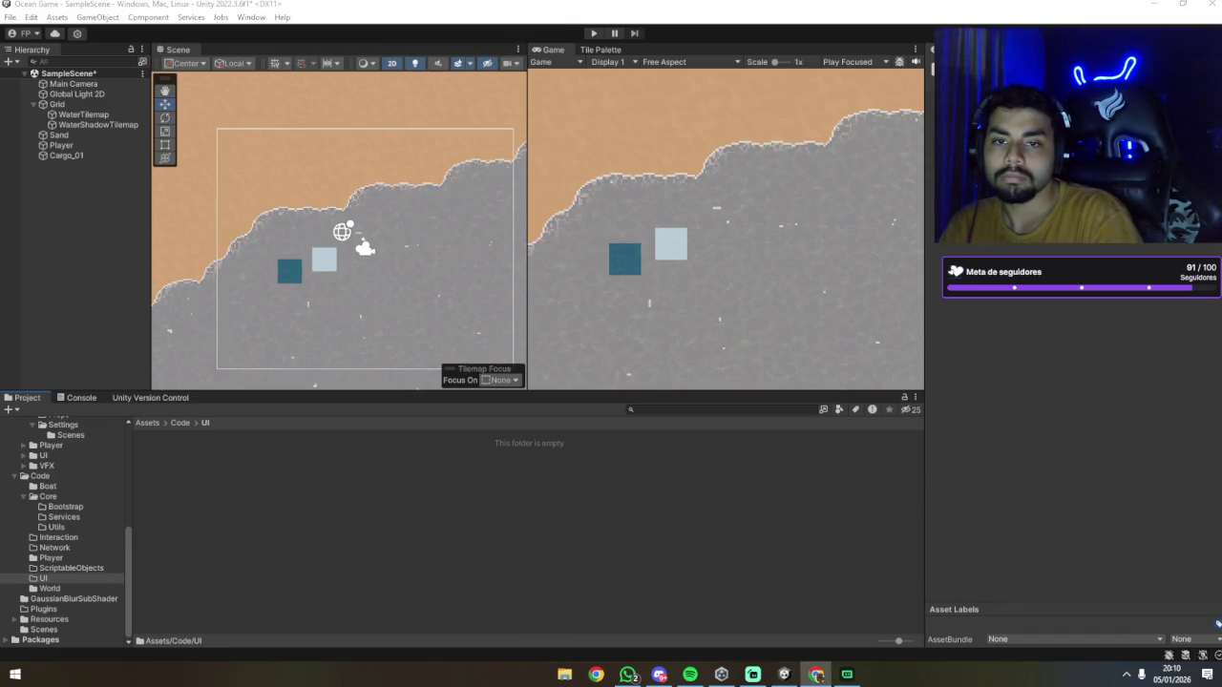
# Step: Create a C# script named CameraController in Code/UI and attach it to Main Camera
pyautogui.rightClick(166, 479)
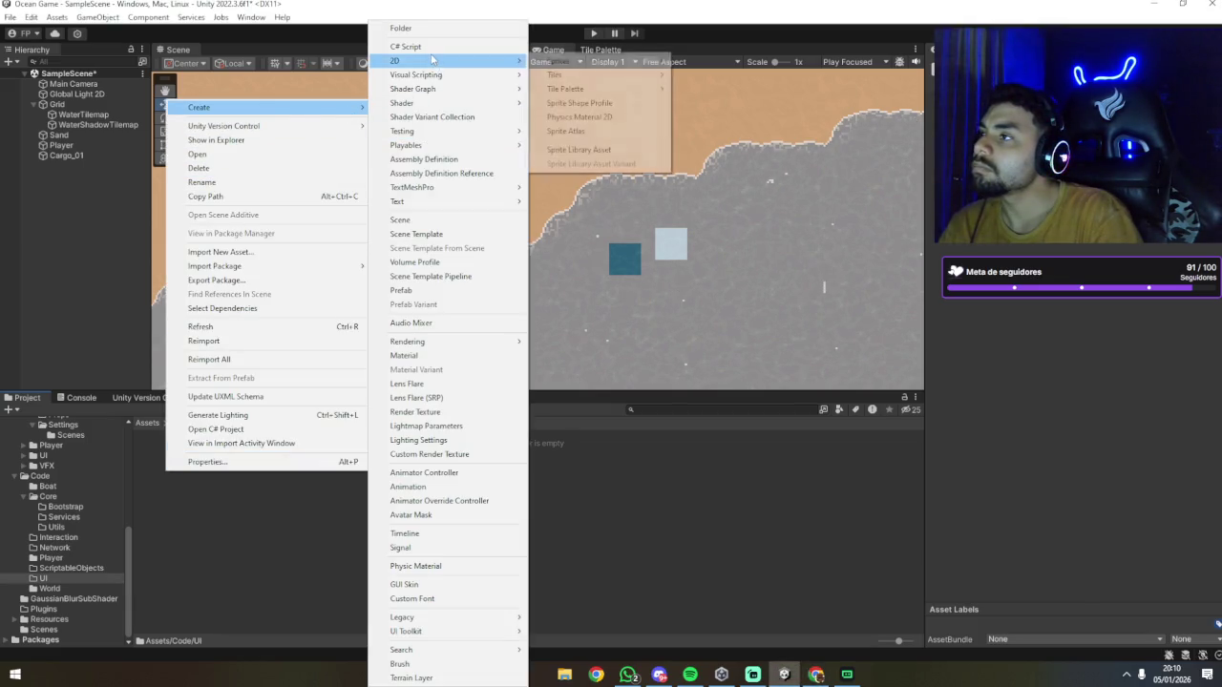
pyautogui.click(406, 47)
pyautogui.write('CameraController')
pyautogui.press('Return')
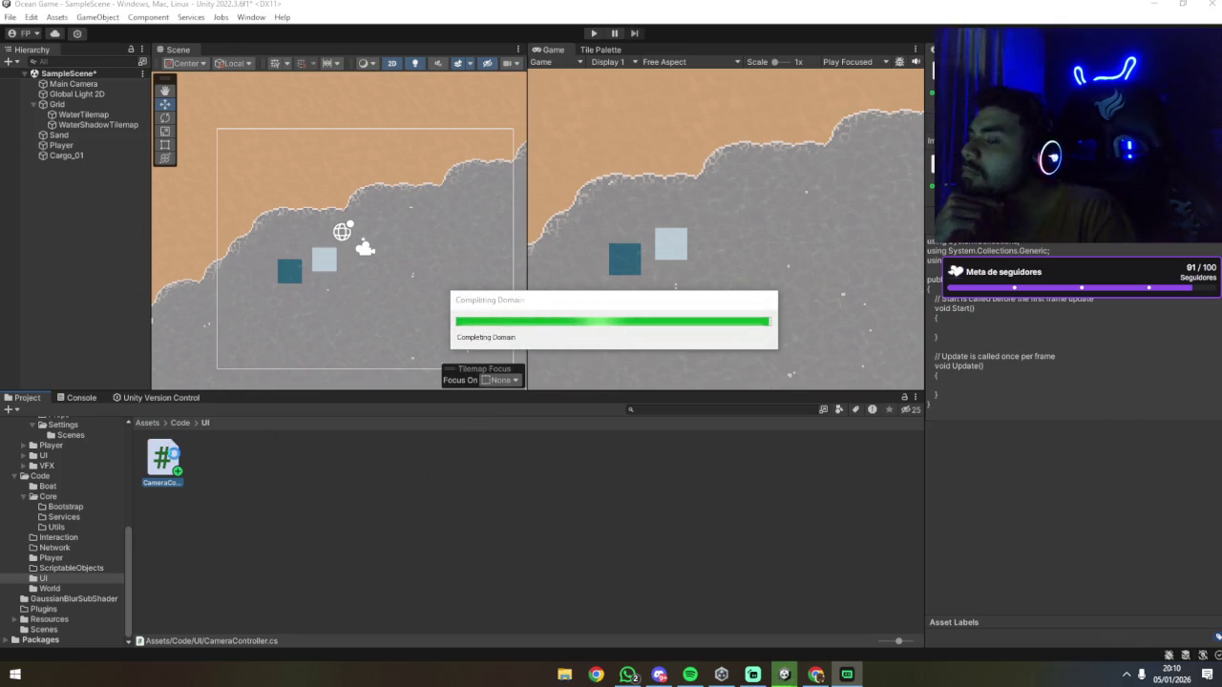
pyautogui.moveTo(179, 475)
pyautogui.mouseDown()
pyautogui.moveTo(162, 463)
pyautogui.moveTo(110, 95)
pyautogui.moveTo(64, 87)
pyautogui.mouseUp()
# Step: Select Main Camera and set the Player as the Camera Controller's Target
pyautogui.doubleClick(69, 85)
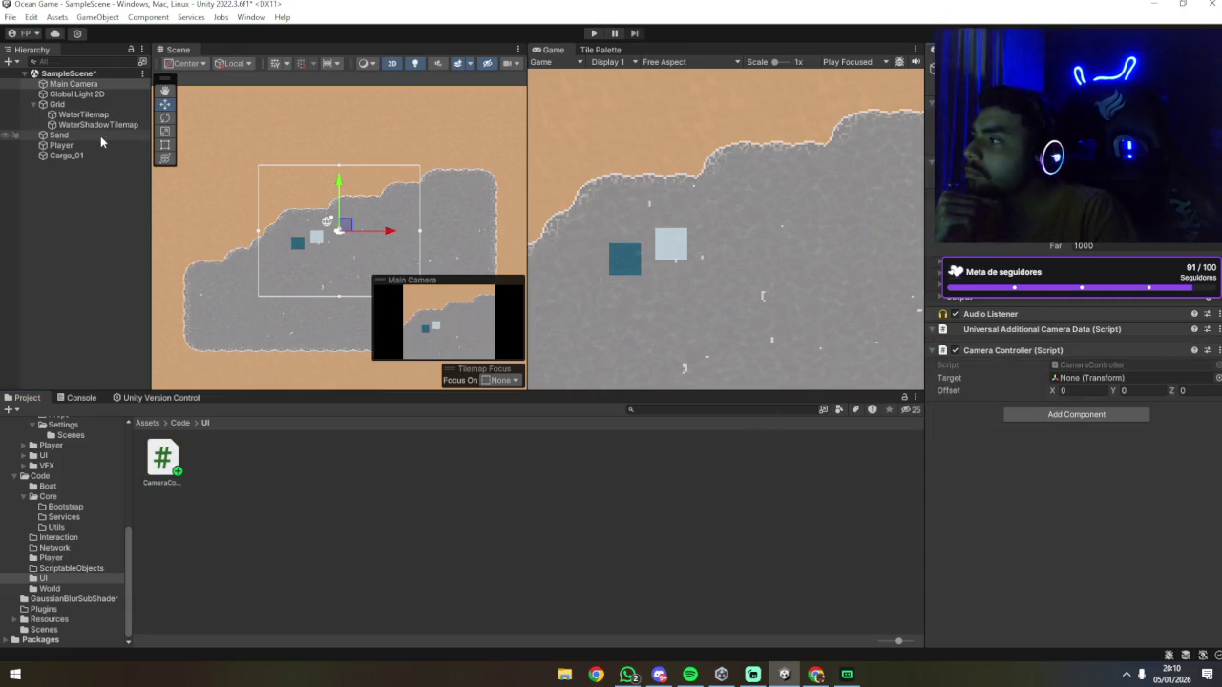
pyautogui.moveTo(84, 145)
pyautogui.mouseDown()
pyautogui.moveTo(668, 315)
pyautogui.moveTo(1089, 378)
pyautogui.mouseUp()
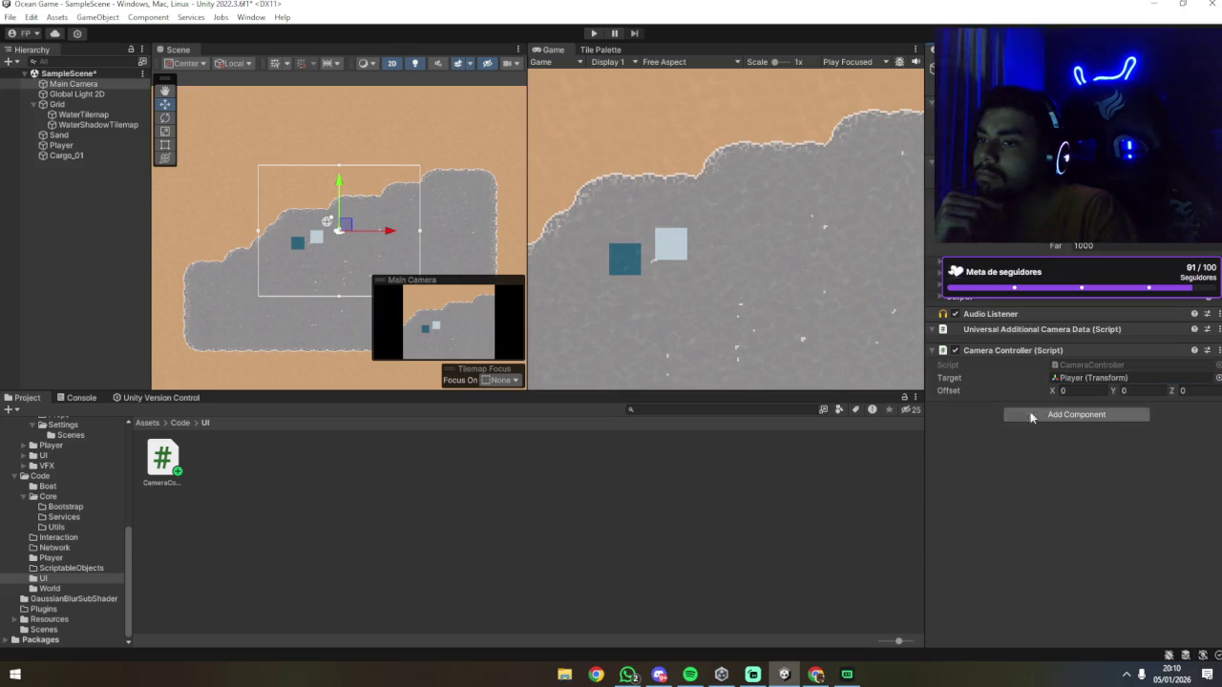
pyautogui.click(754, 355)
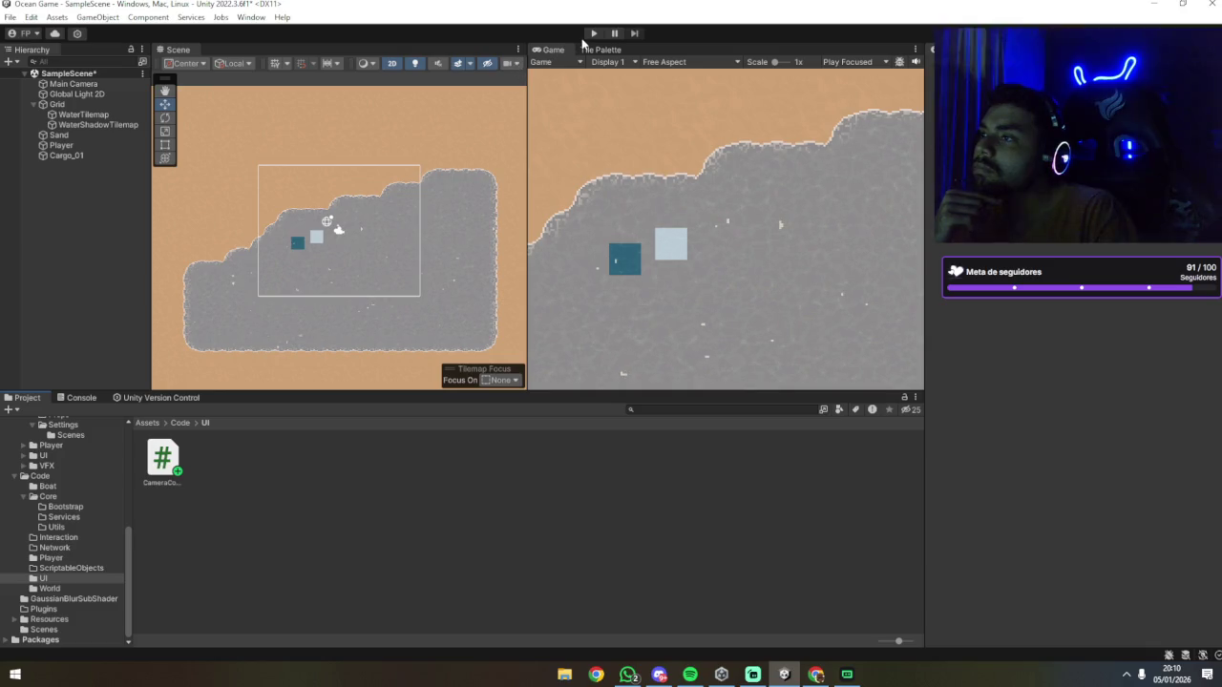
# Step: Play-test the camera following the Player, then stop and reselect Main Camera
pyautogui.click(593, 35)
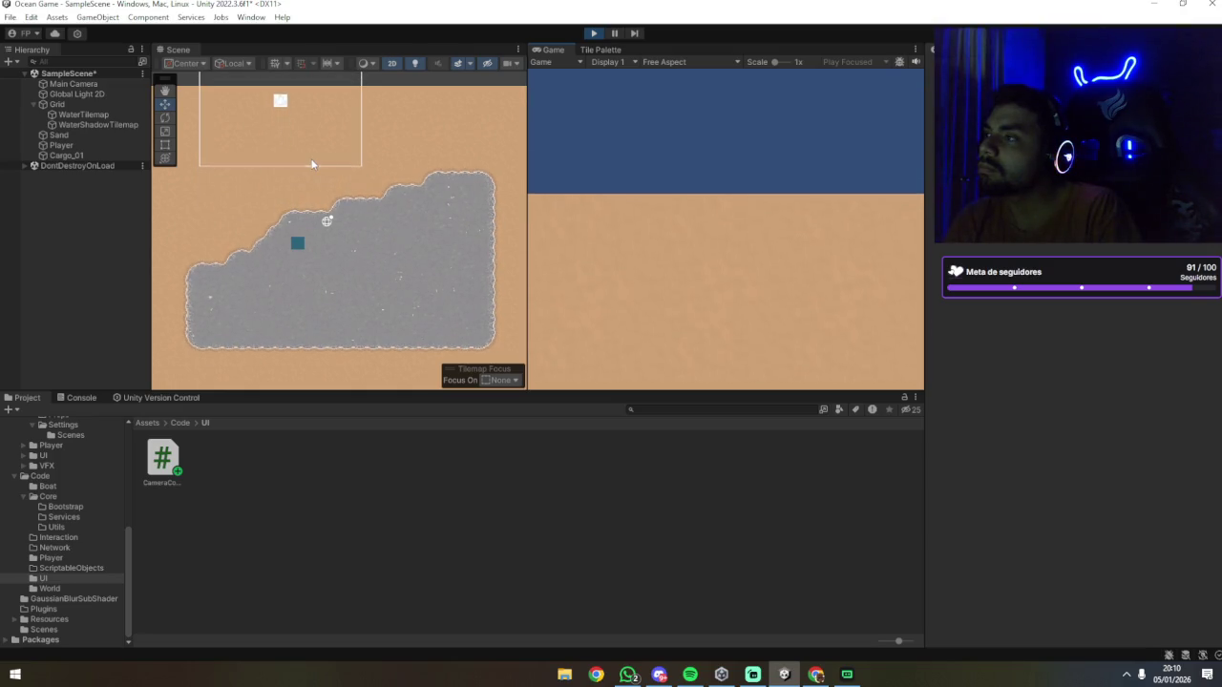
pyautogui.click(594, 34)
pyautogui.click(84, 84)
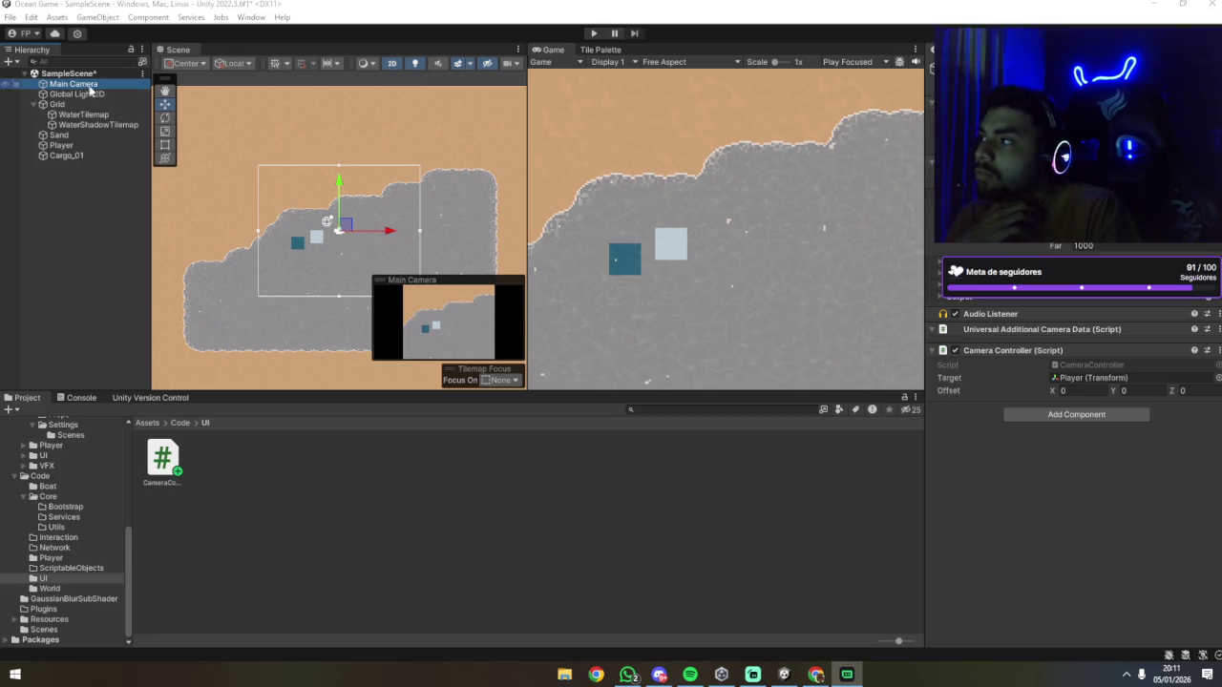
# Step: Disable the Camera Controller script and play-test the scene without it
pyautogui.click(86, 84)
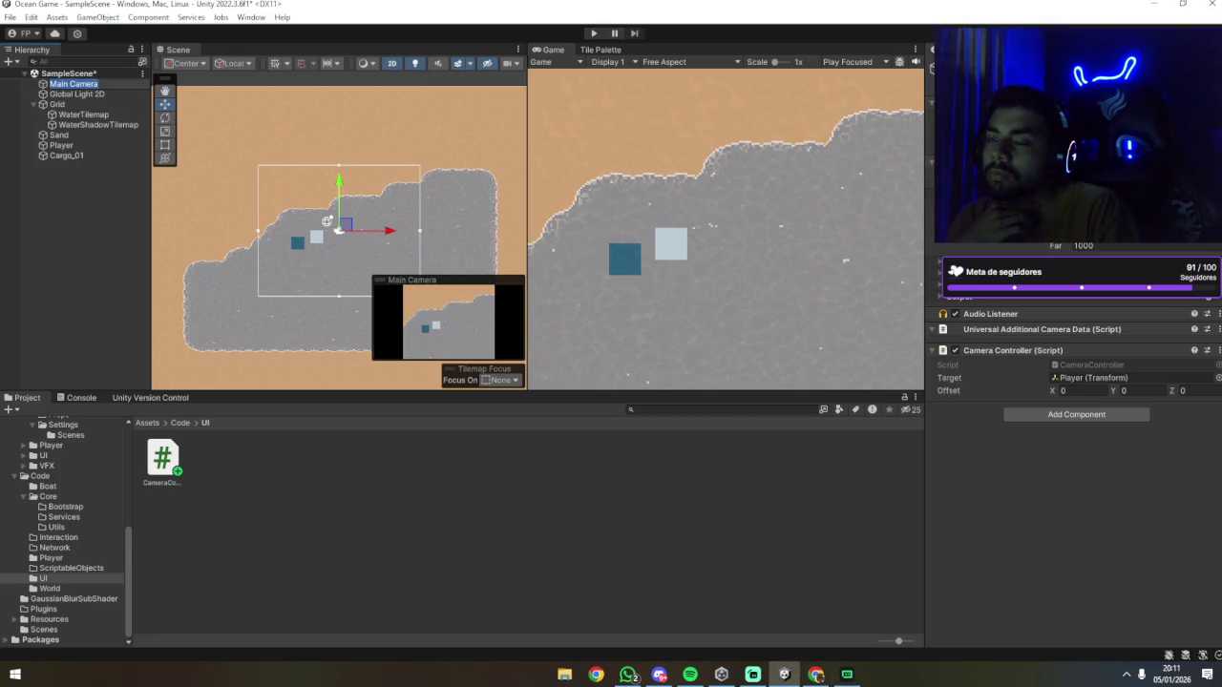
pyautogui.click(955, 350)
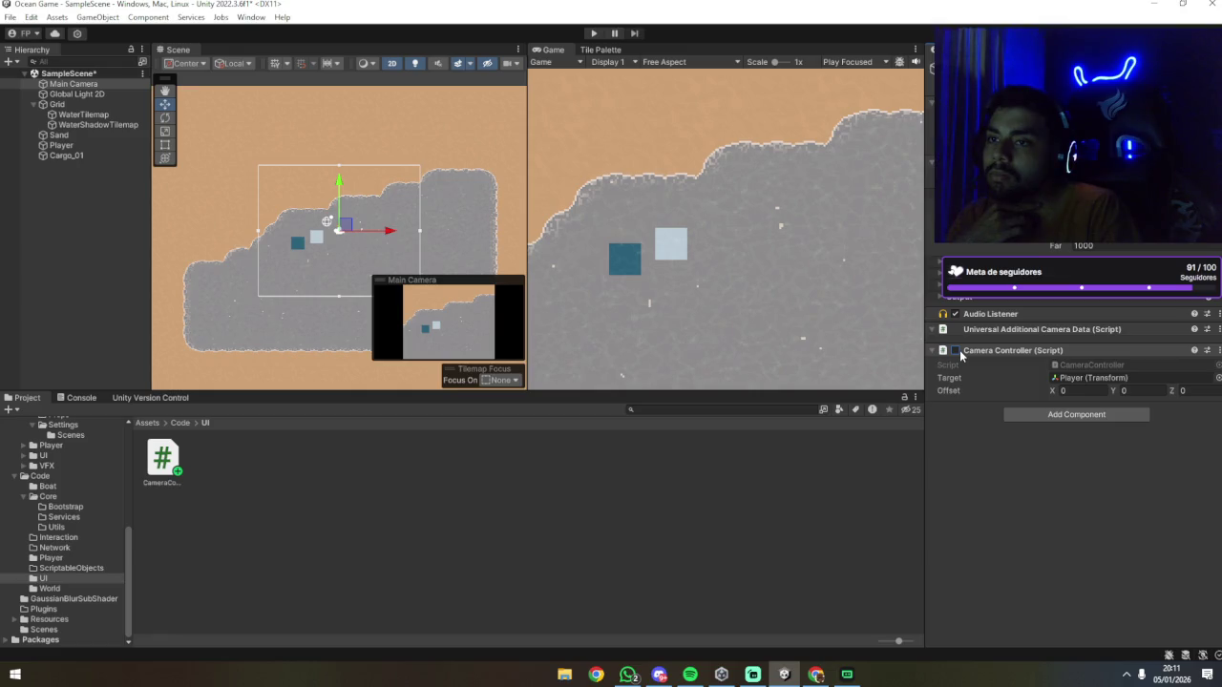
pyautogui.click(593, 33)
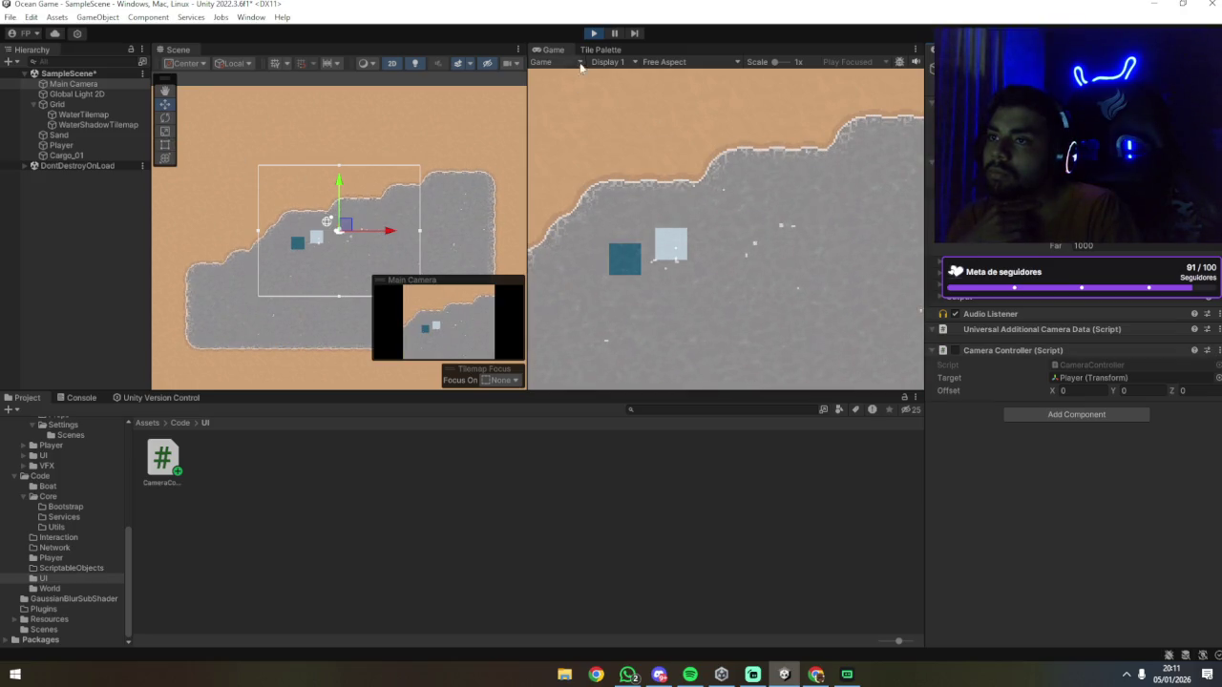
pyautogui.click(594, 34)
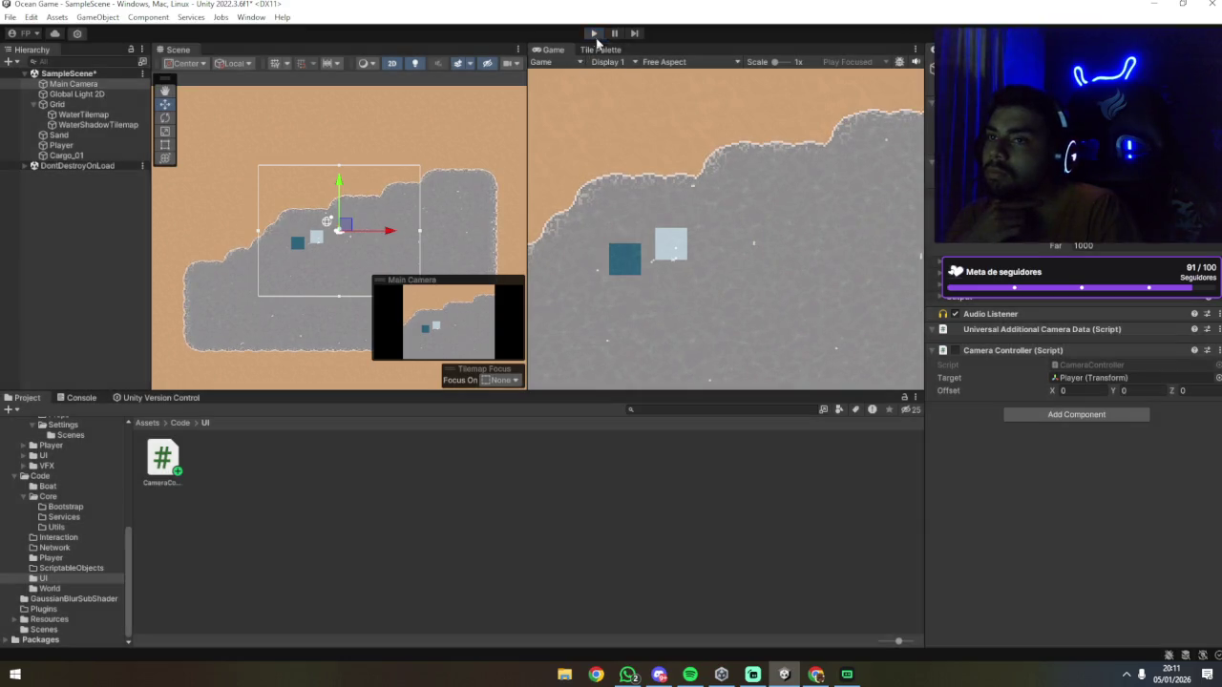
# Step: Set the Camera Controller Offset Z to -10, then play and steer the boat onto the blue cargo
pyautogui.click(1195, 393)
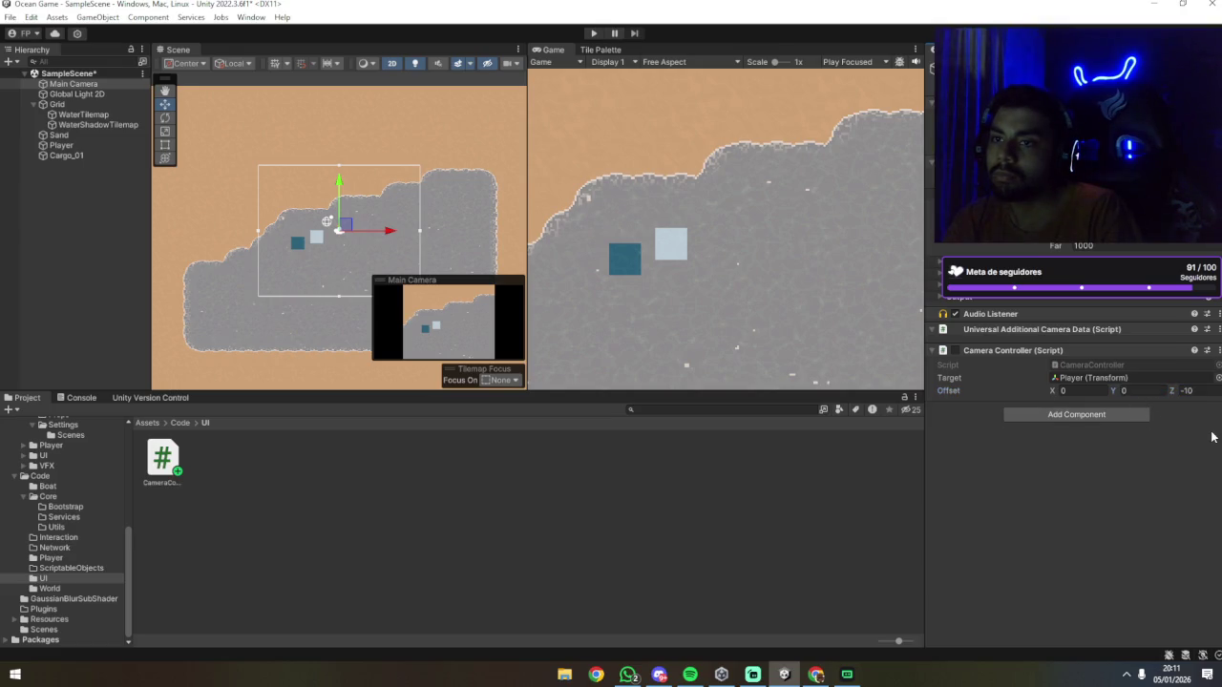
pyautogui.click(593, 33)
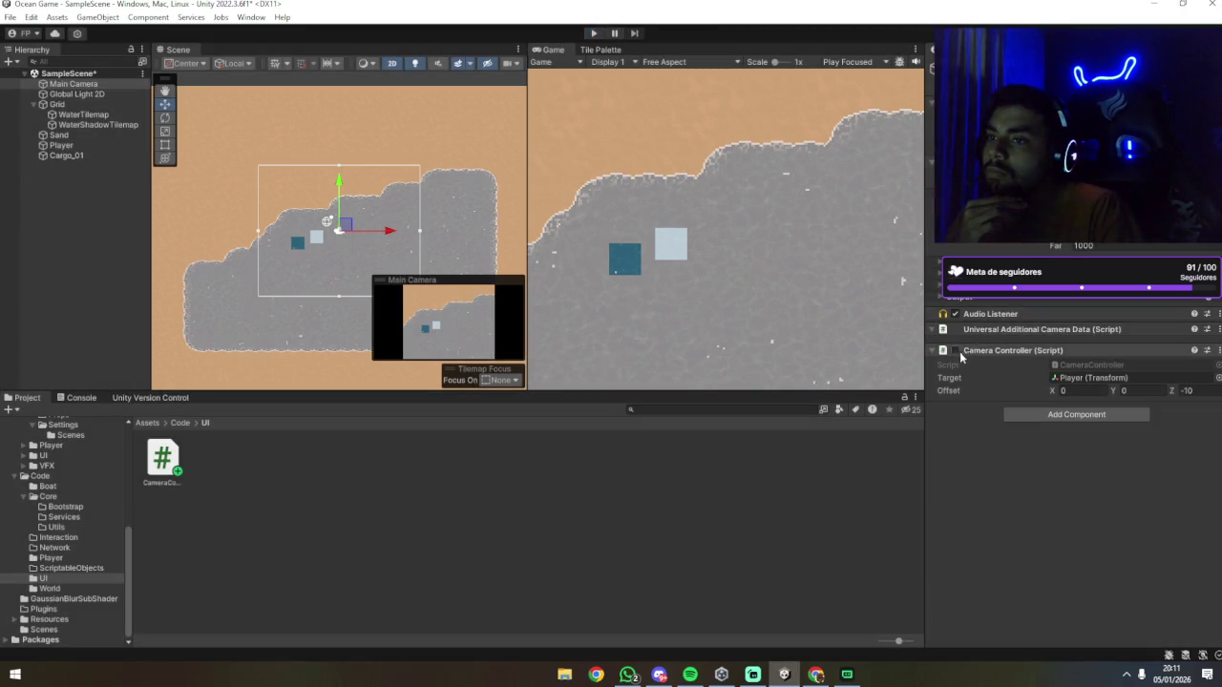
pyautogui.click(594, 33)
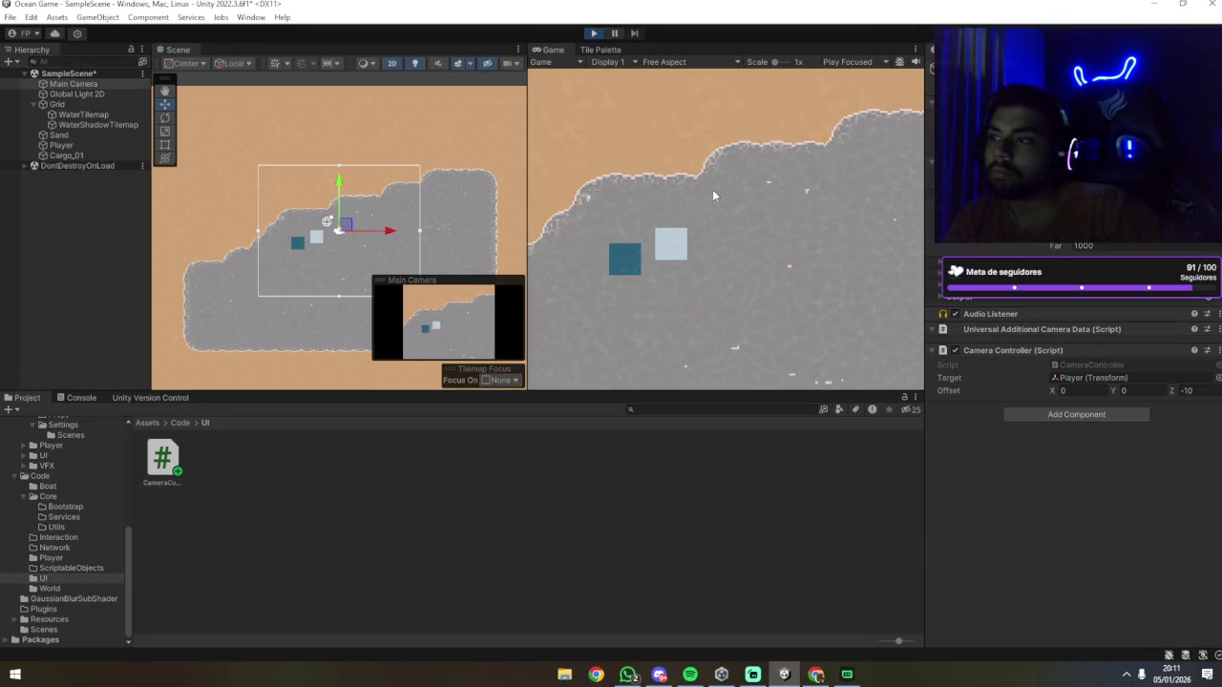
pyautogui.press('w')
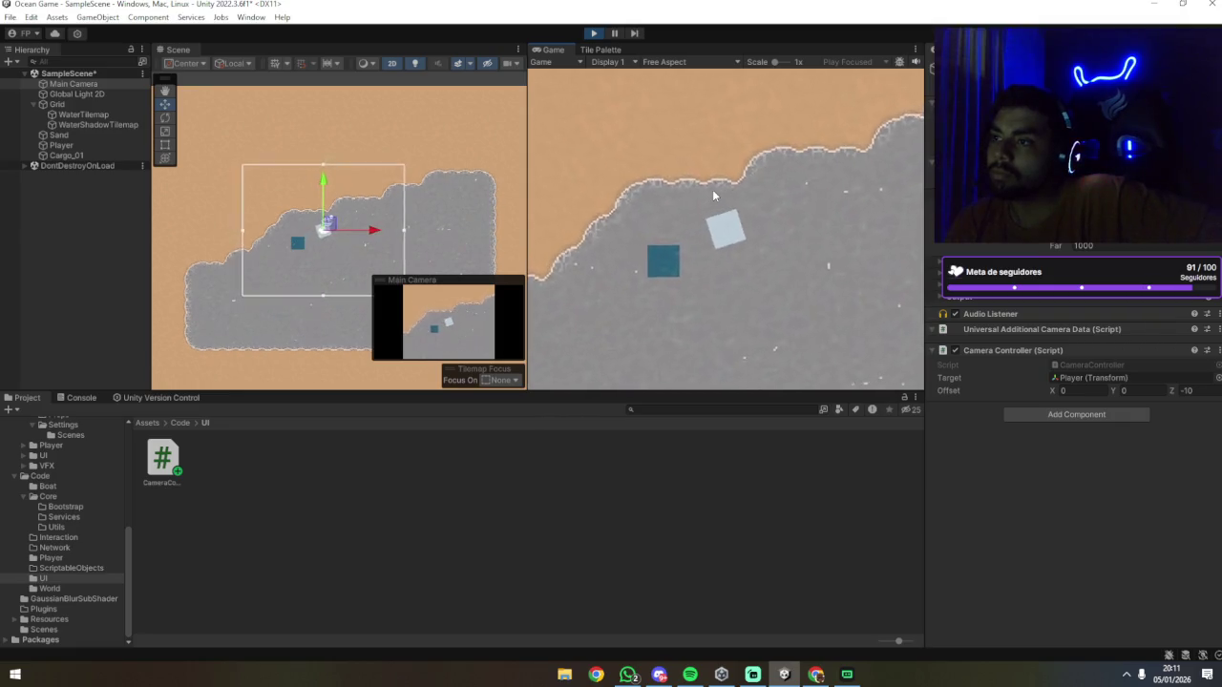
pyautogui.press('d')
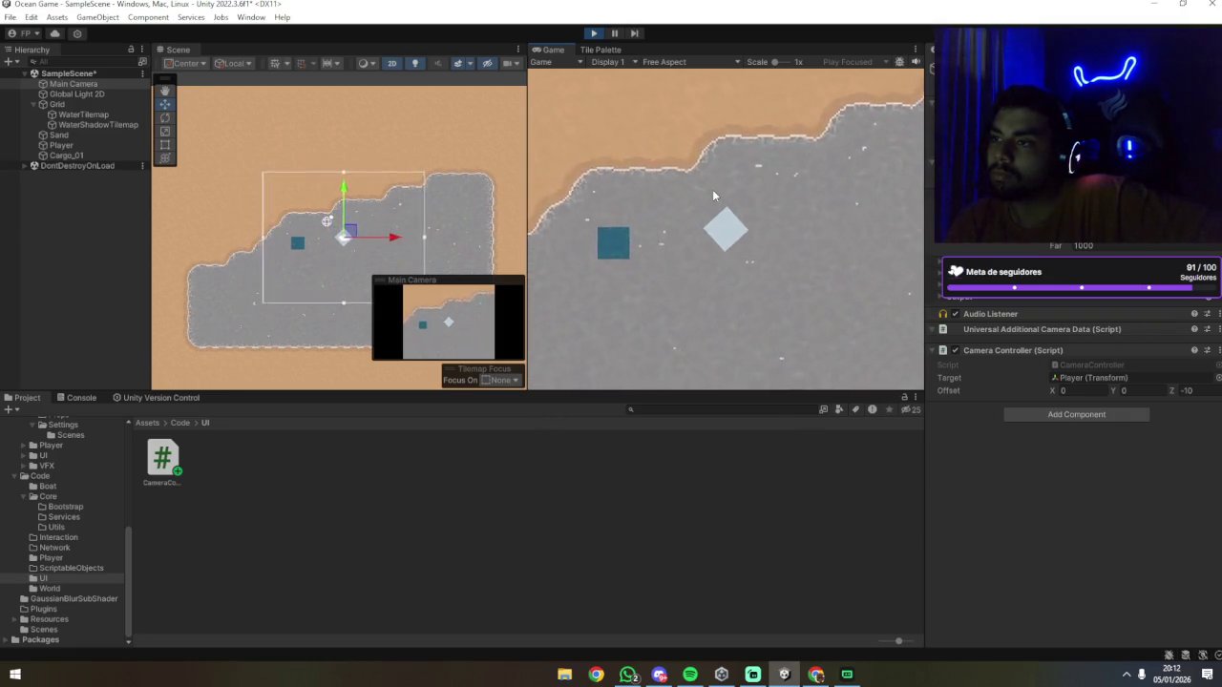
pyautogui.press('a')
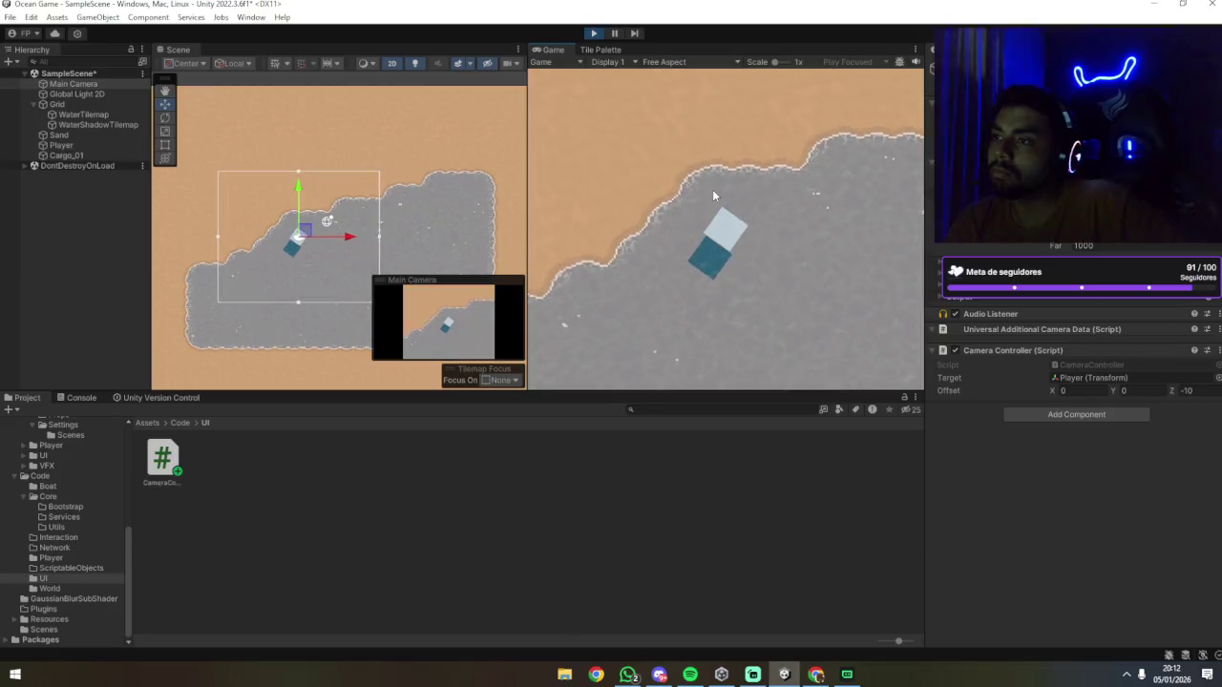
# Step: Show the Player's Rigidbody 2D settings while steering the boat around towing the cargo
pyautogui.click(61, 145)
pyautogui.click(560, 206)
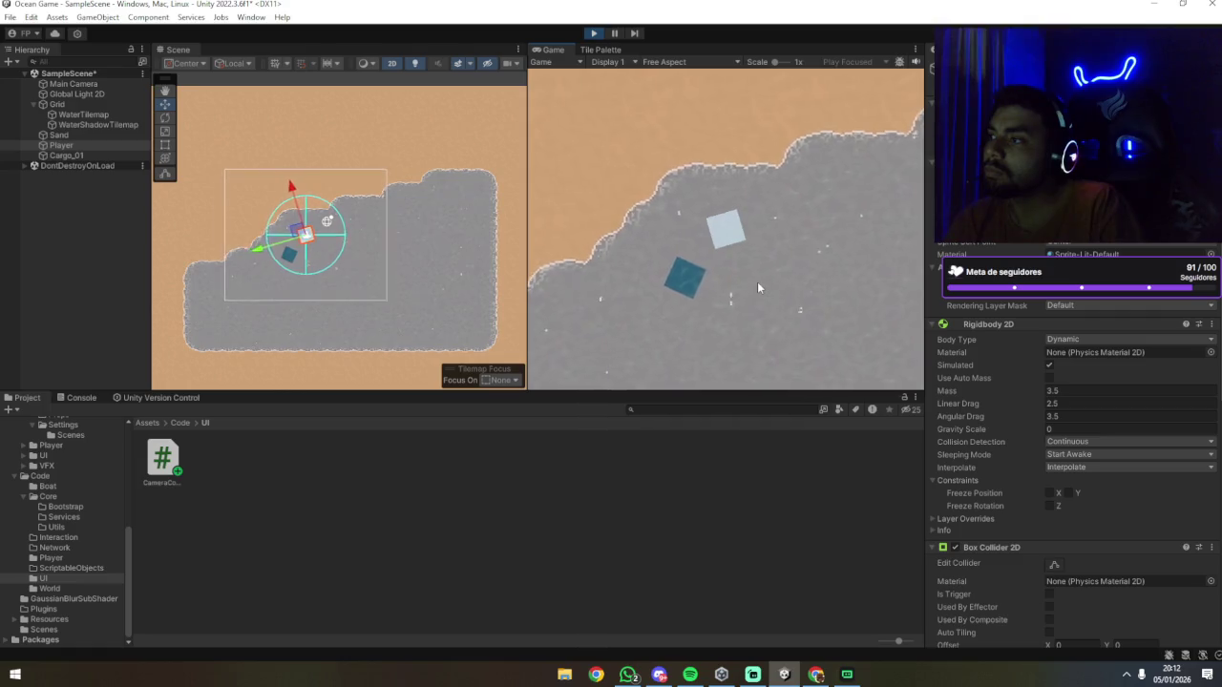
pyautogui.press('a')
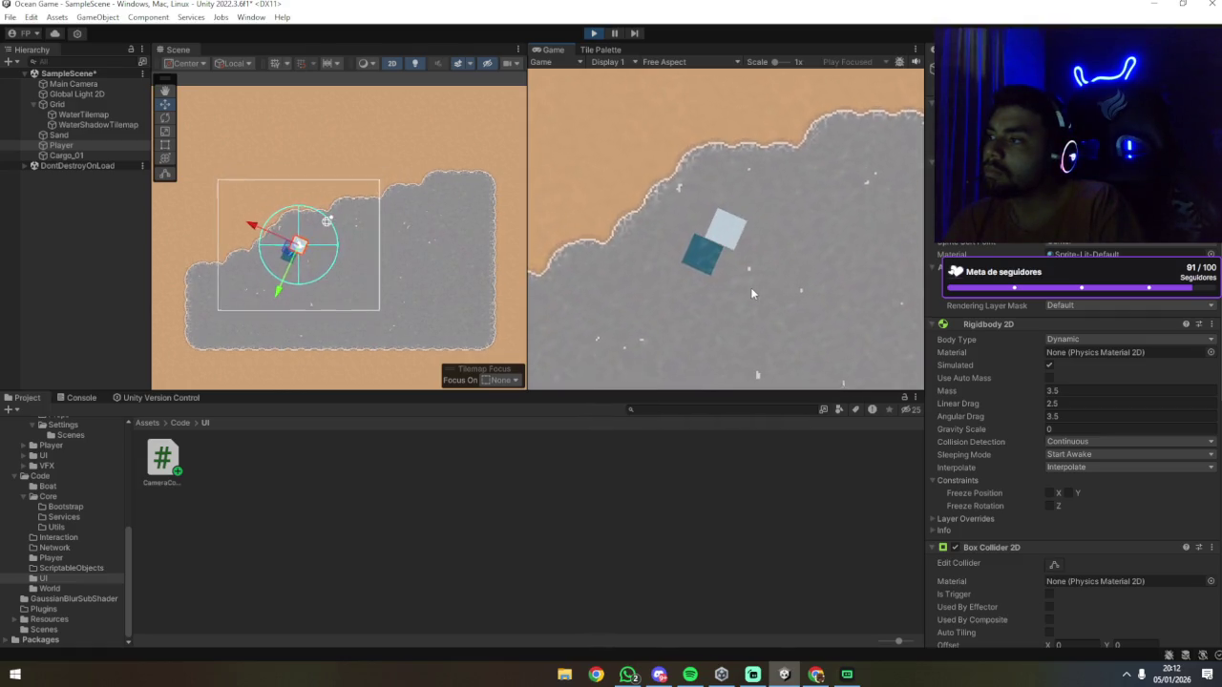
pyautogui.press('a')
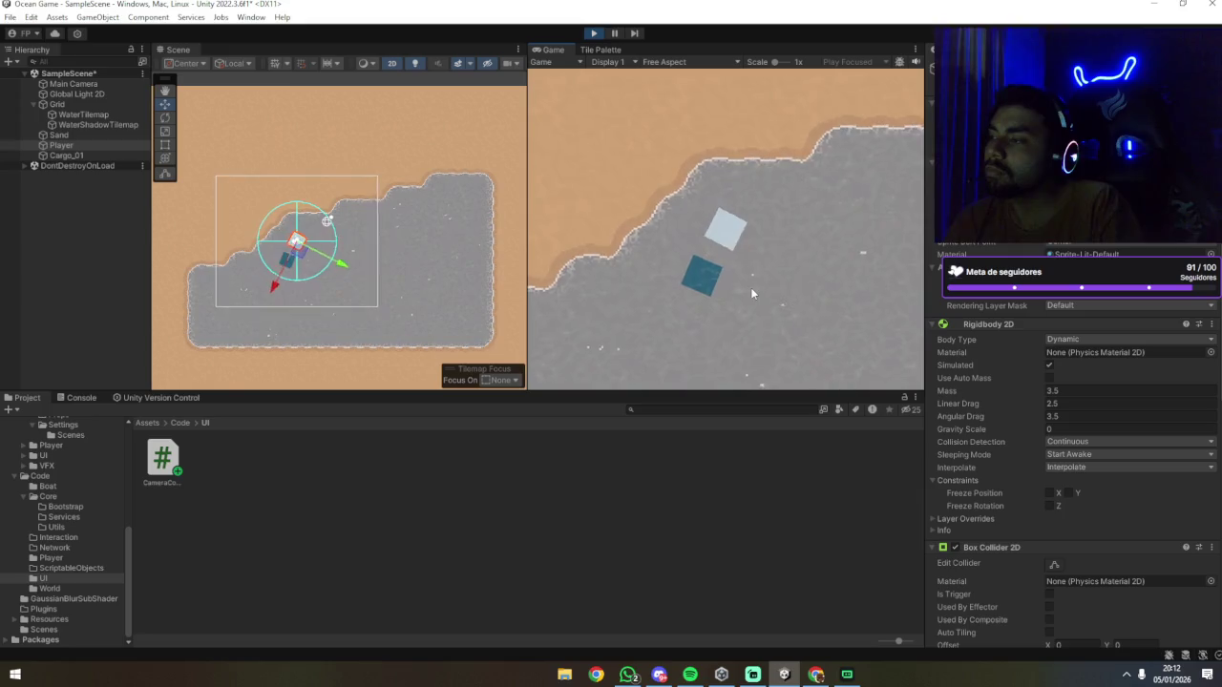
pyautogui.press('a')
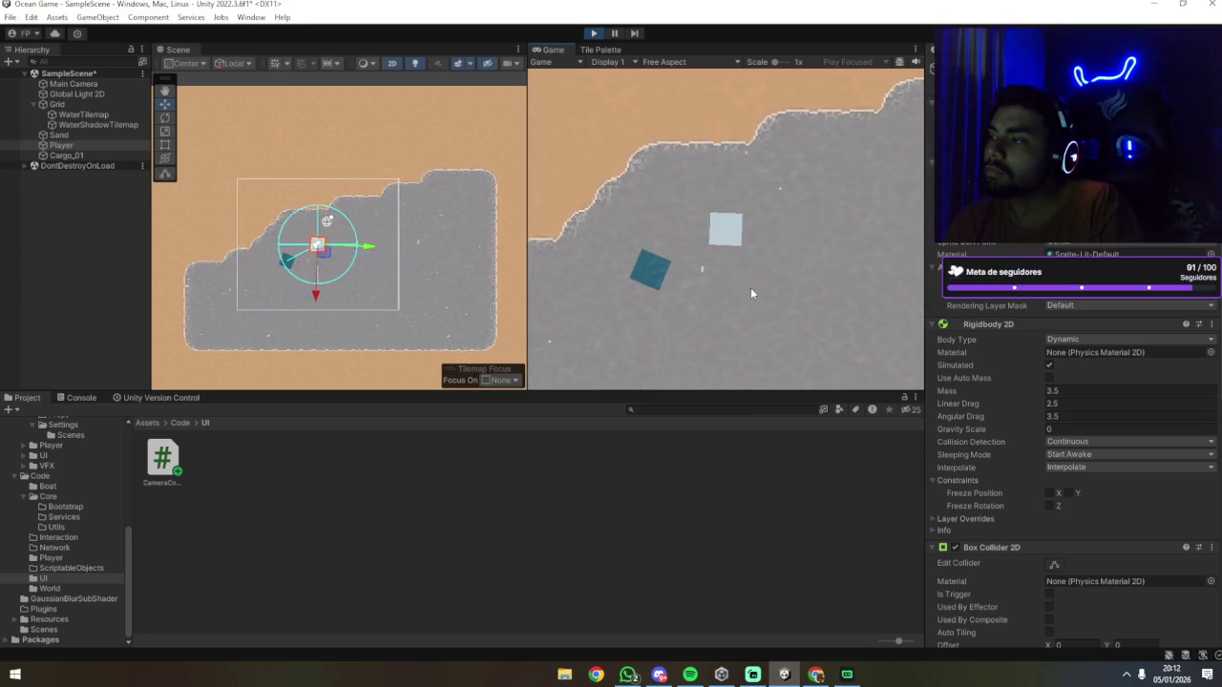
pyautogui.press('w')
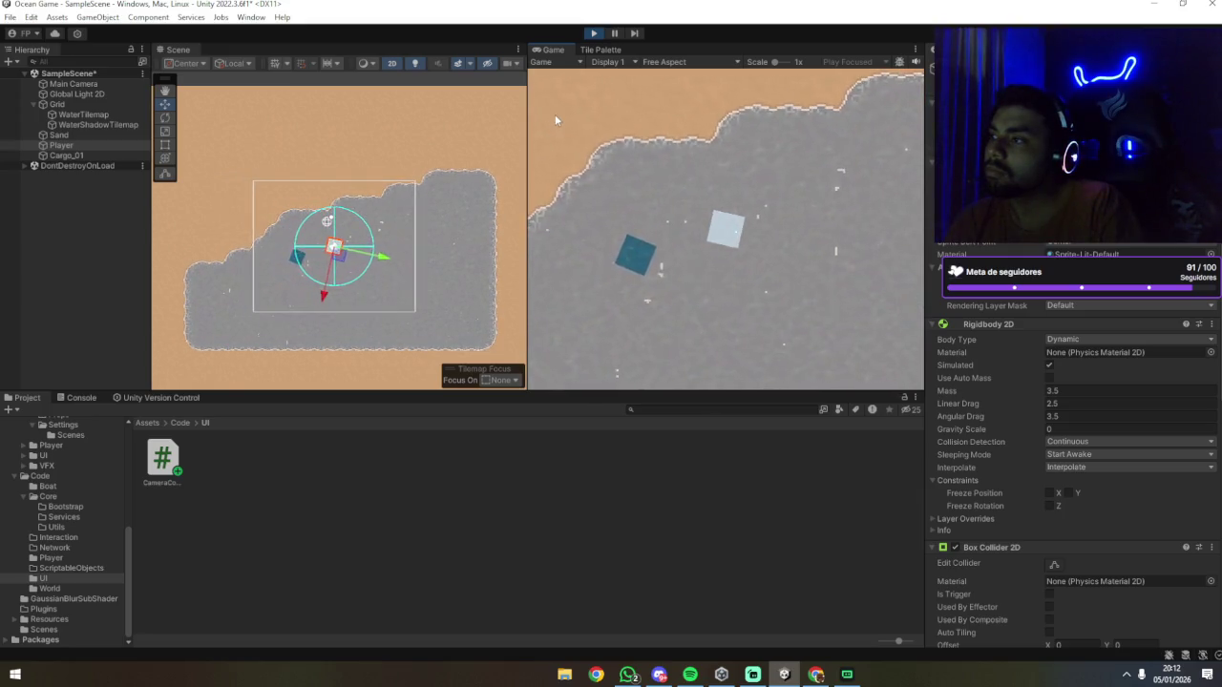
pyautogui.press('a')
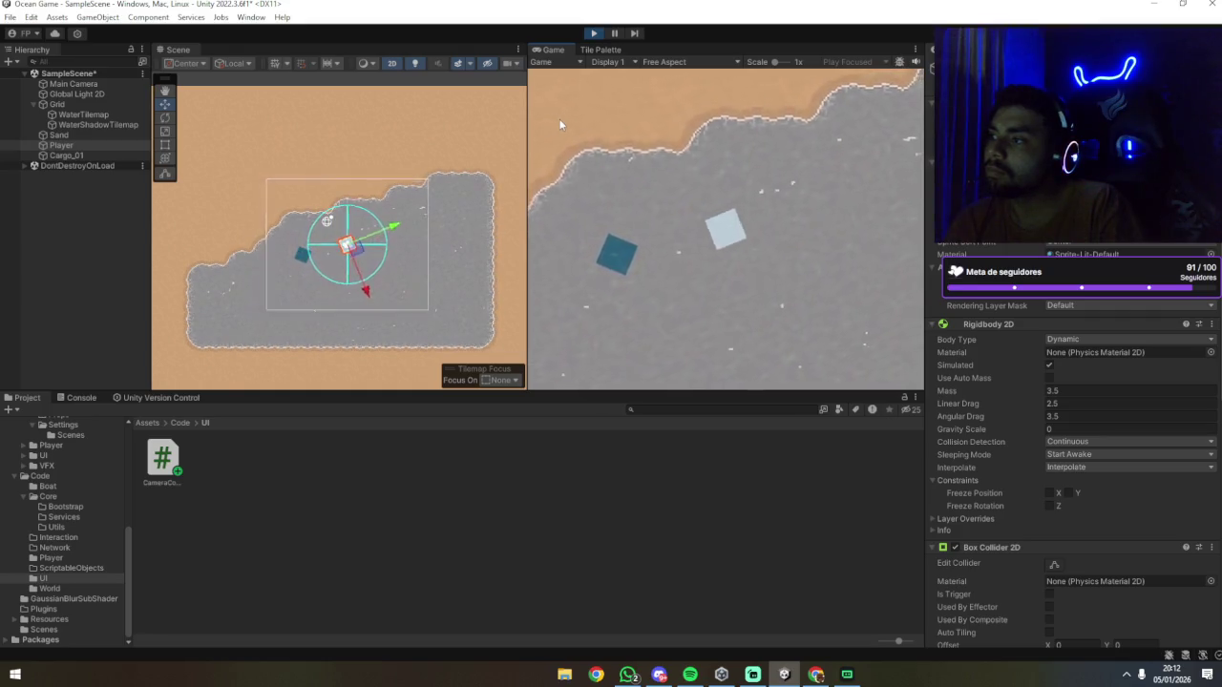
pyautogui.press('a')
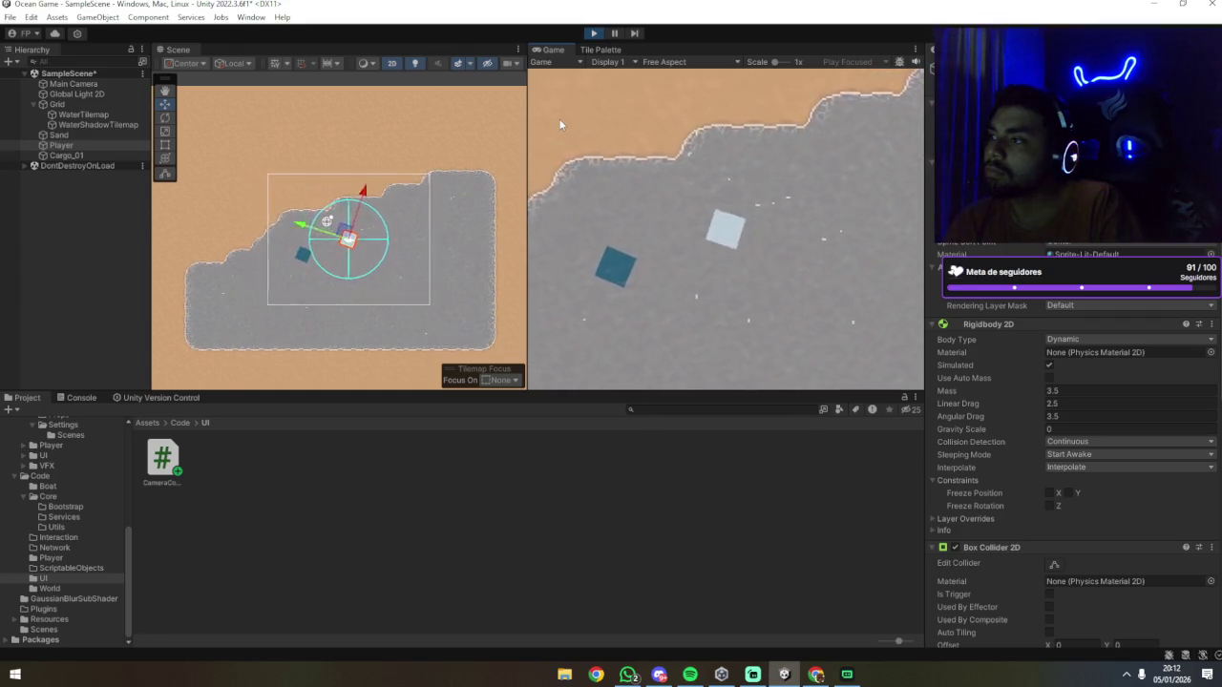
pyautogui.press('a')
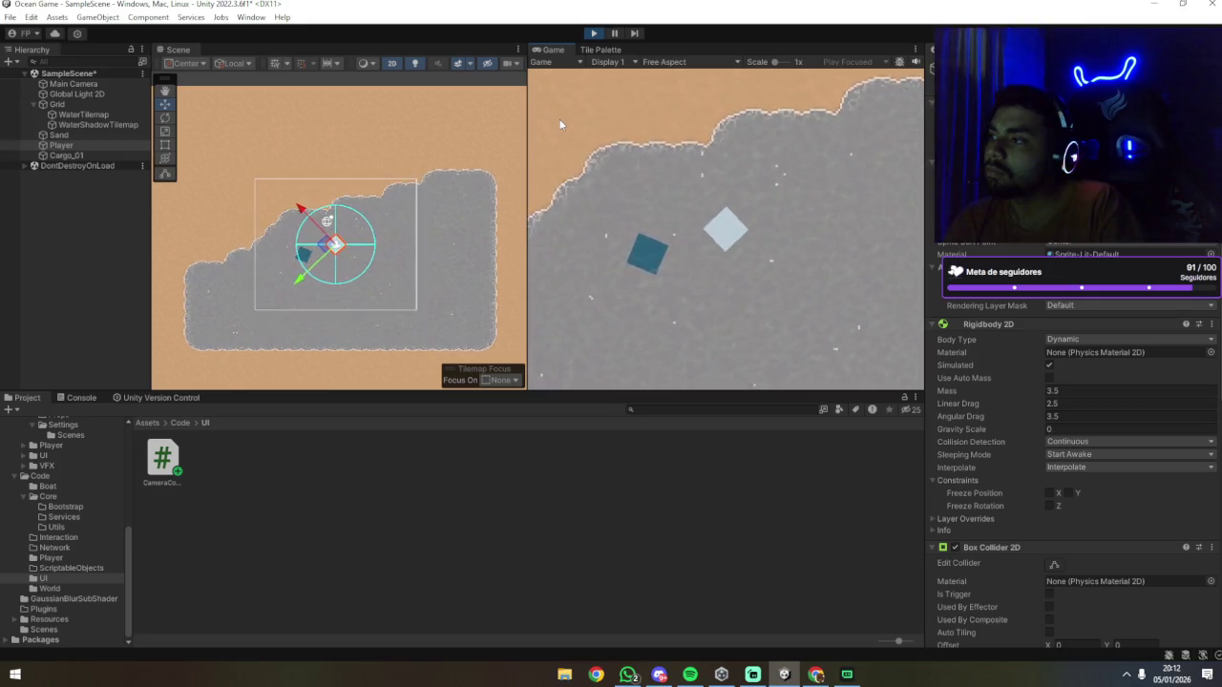
pyautogui.press('a')
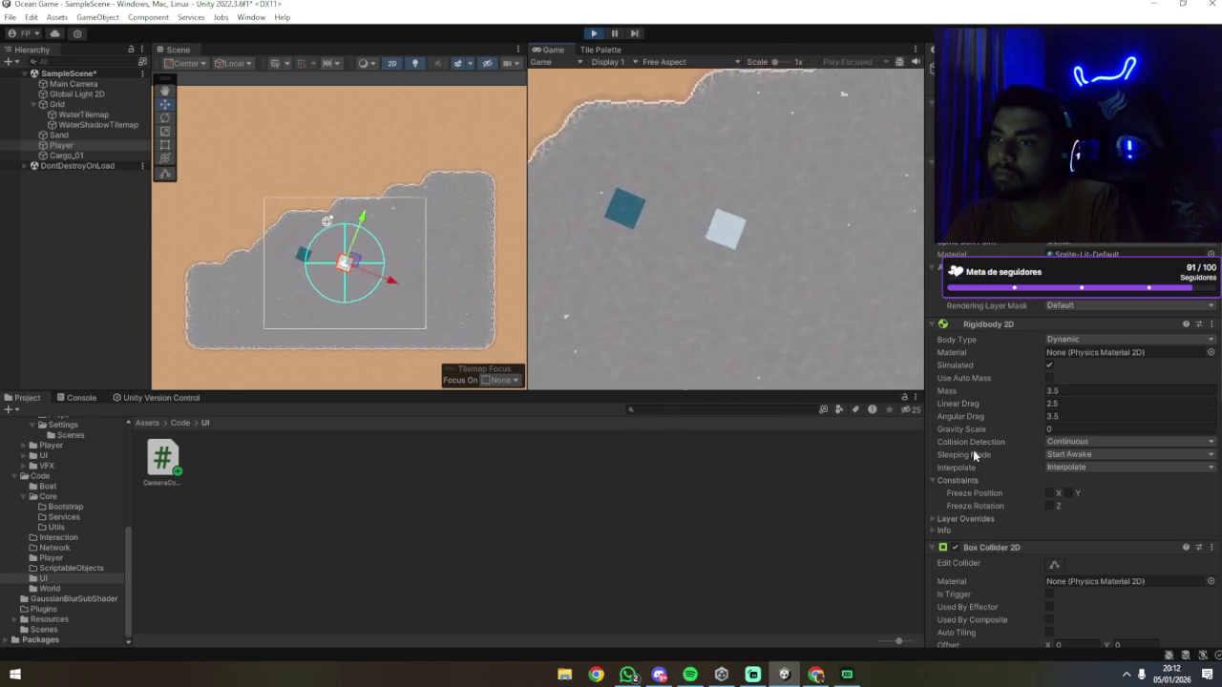
pyautogui.scroll(-5, 1059, 464)
pyautogui.scroll(-5, 1050, 458)
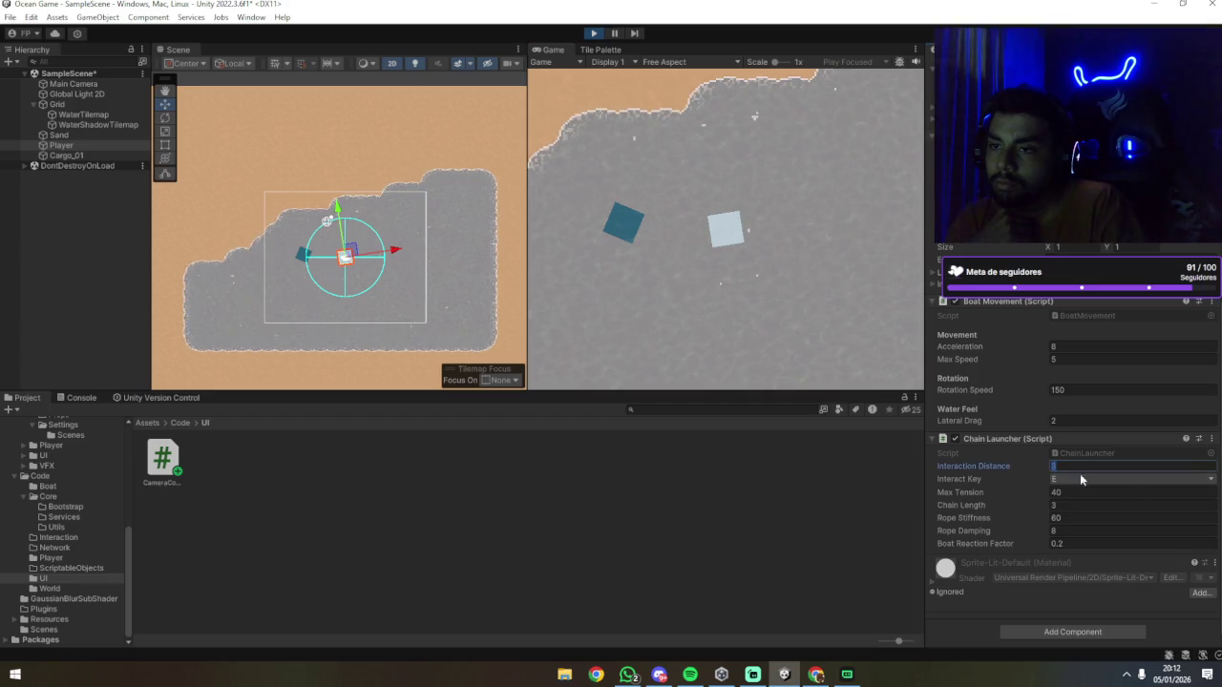
# Step: Set Chain Launcher Interaction Distance to 10, then test-drive the boat turning both directions
pyautogui.write('10')
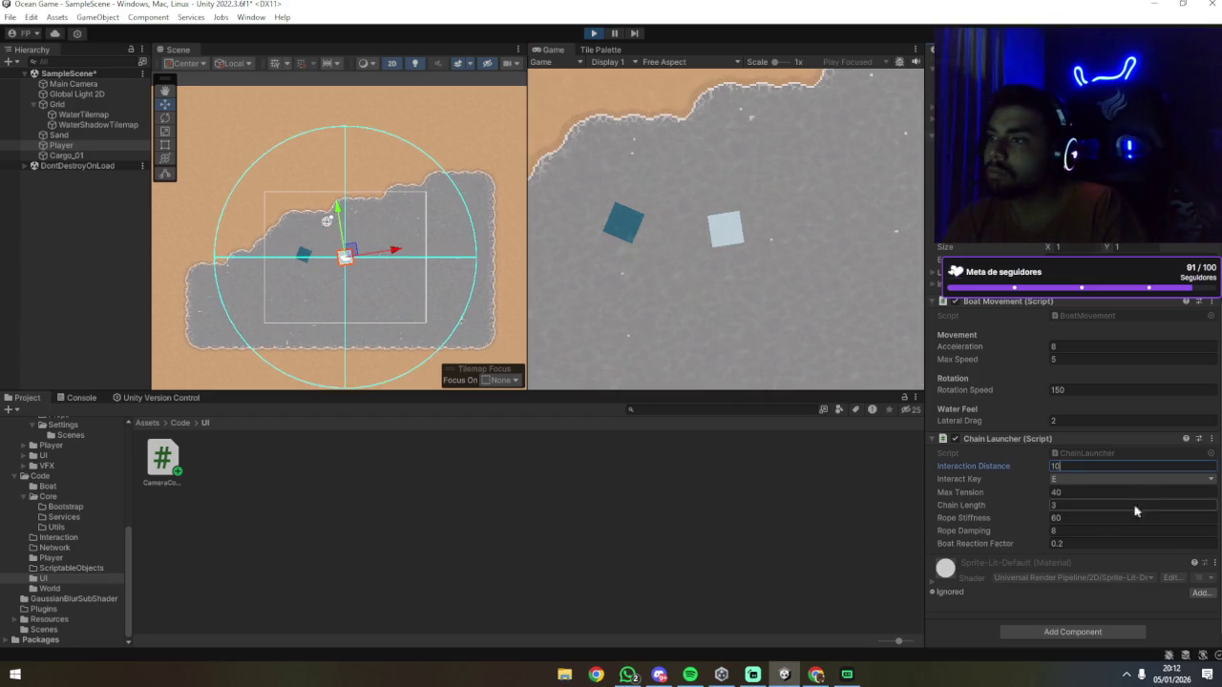
pyautogui.click(725, 301)
pyautogui.press('a')
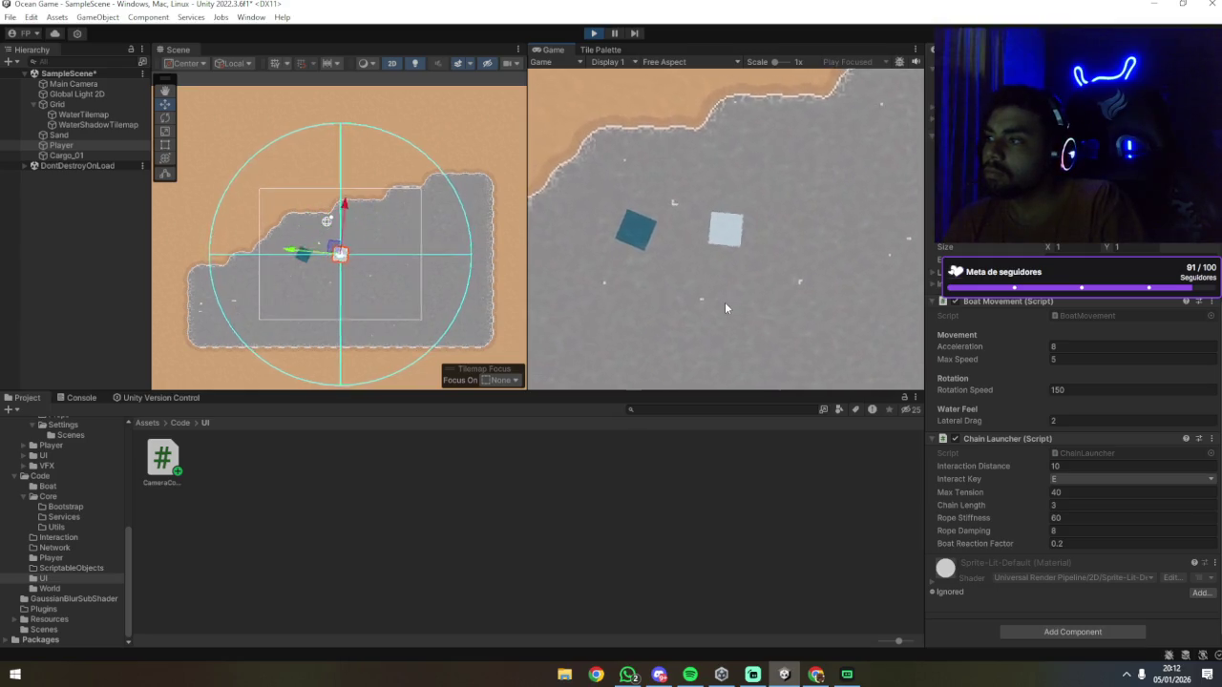
pyautogui.press('a')
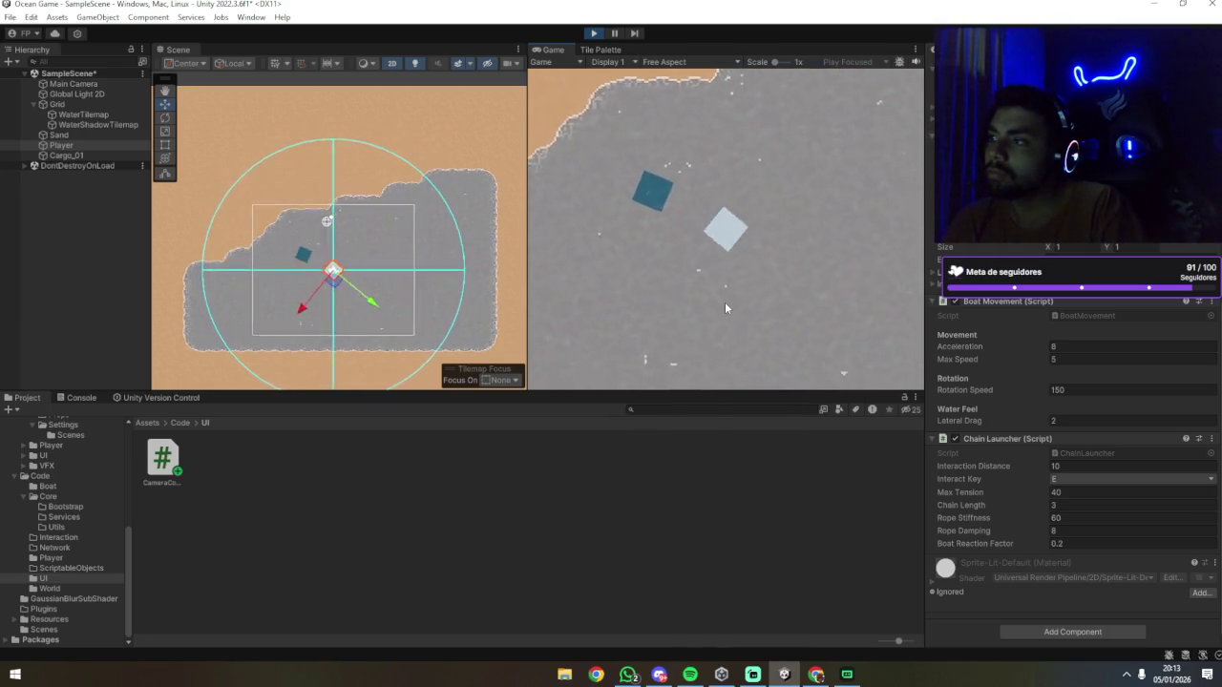
pyautogui.press('a')
pyautogui.press('w')
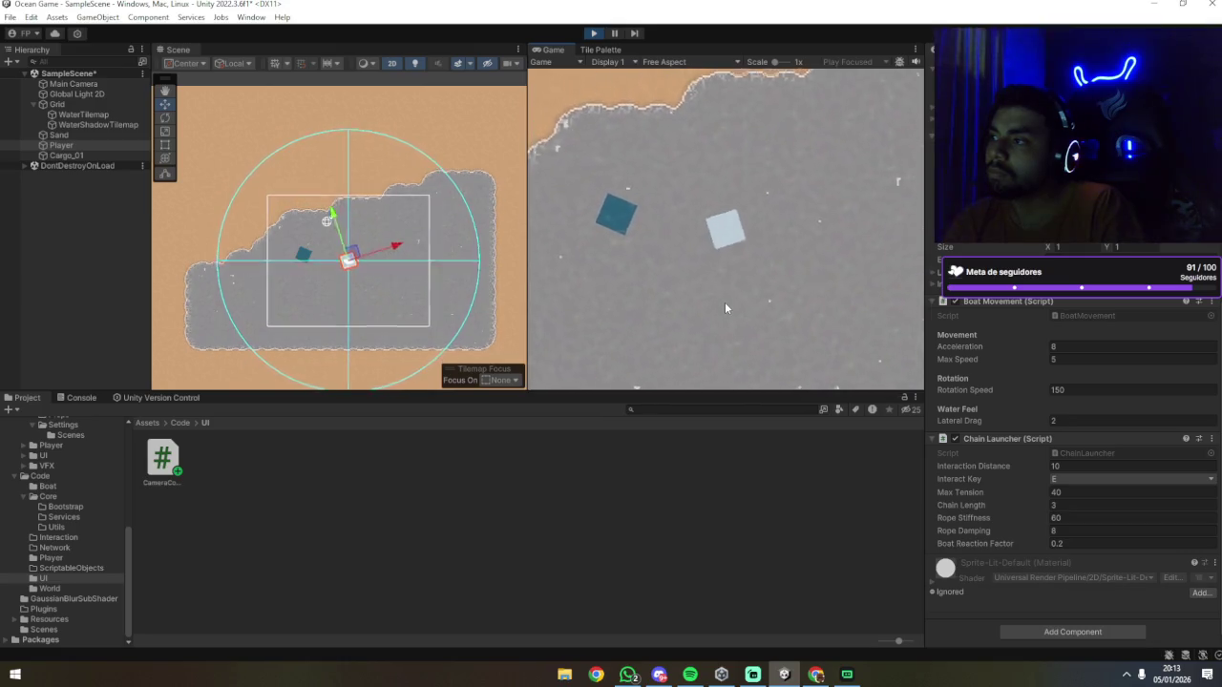
pyautogui.press('a')
pyautogui.press('w')
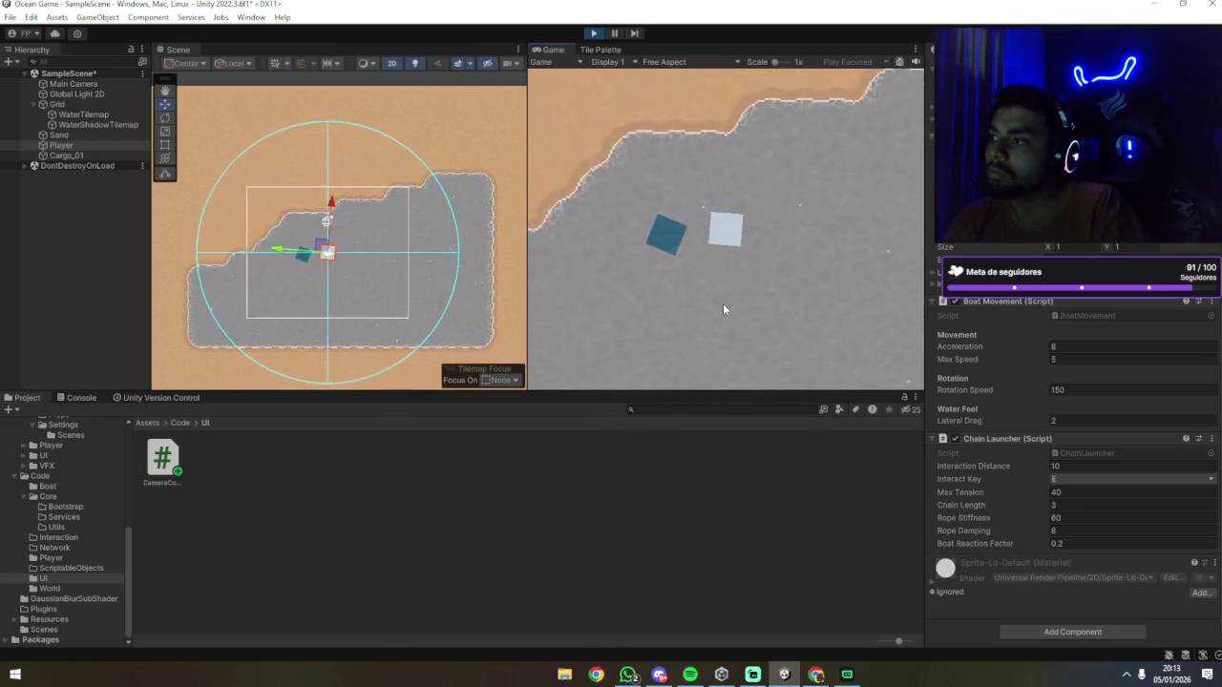
pyautogui.press('d')
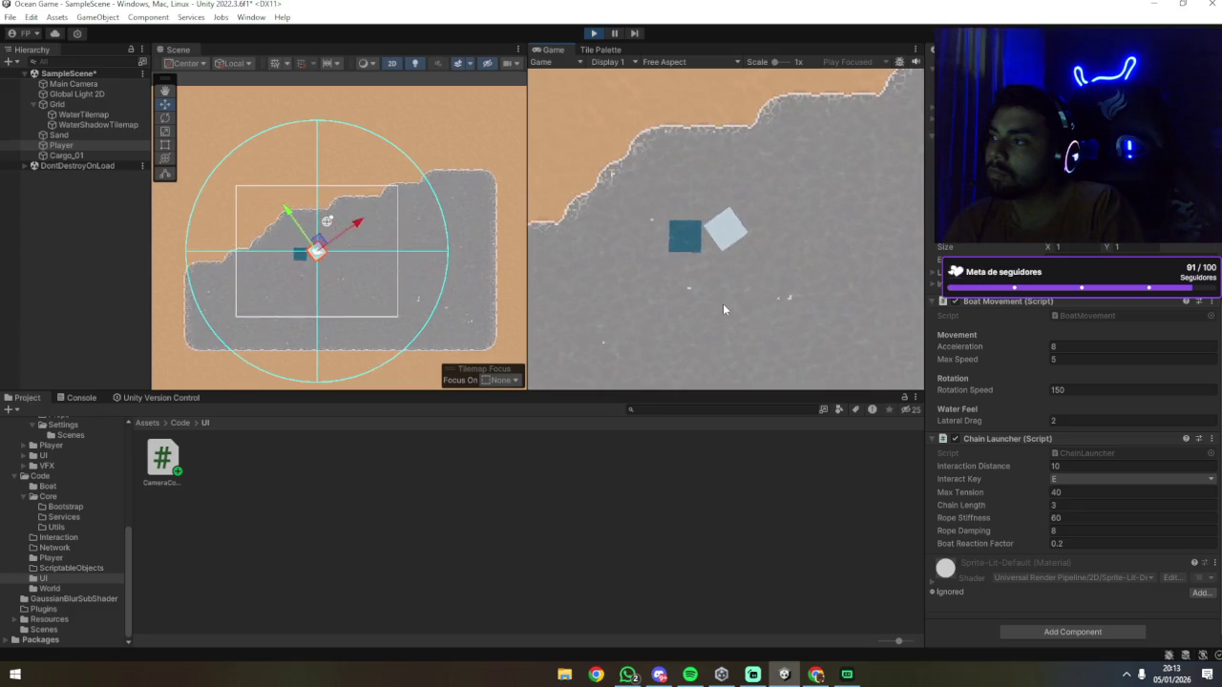
pyautogui.press('d')
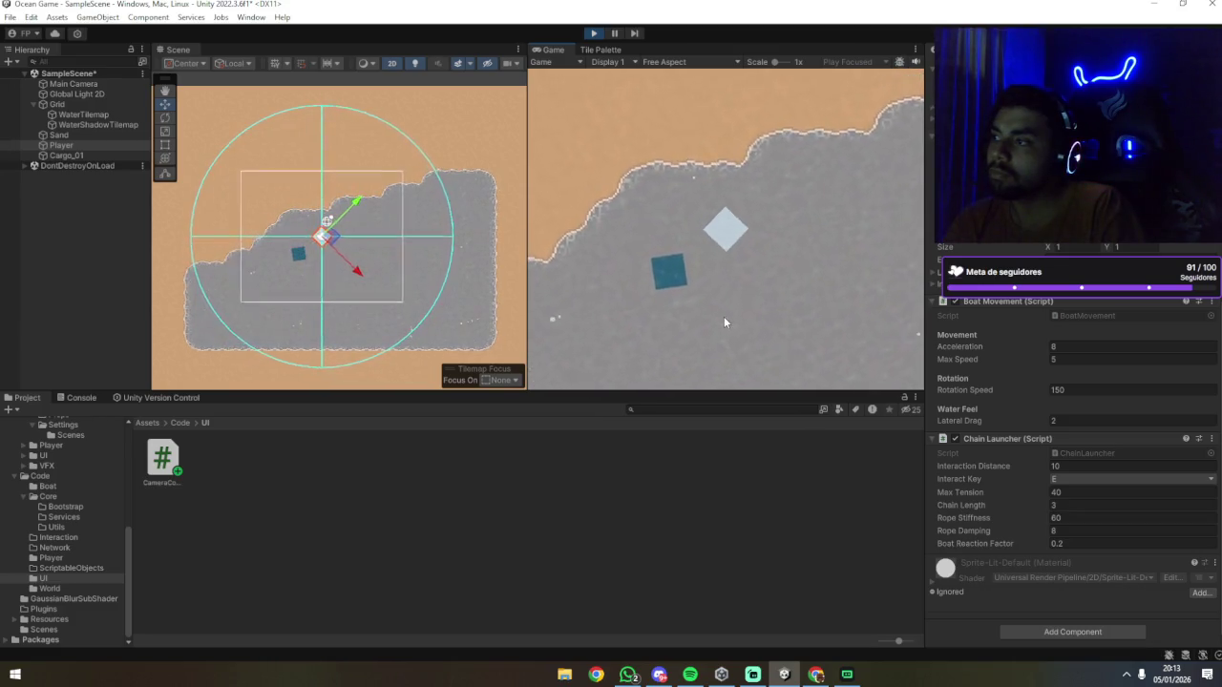
pyautogui.press('d')
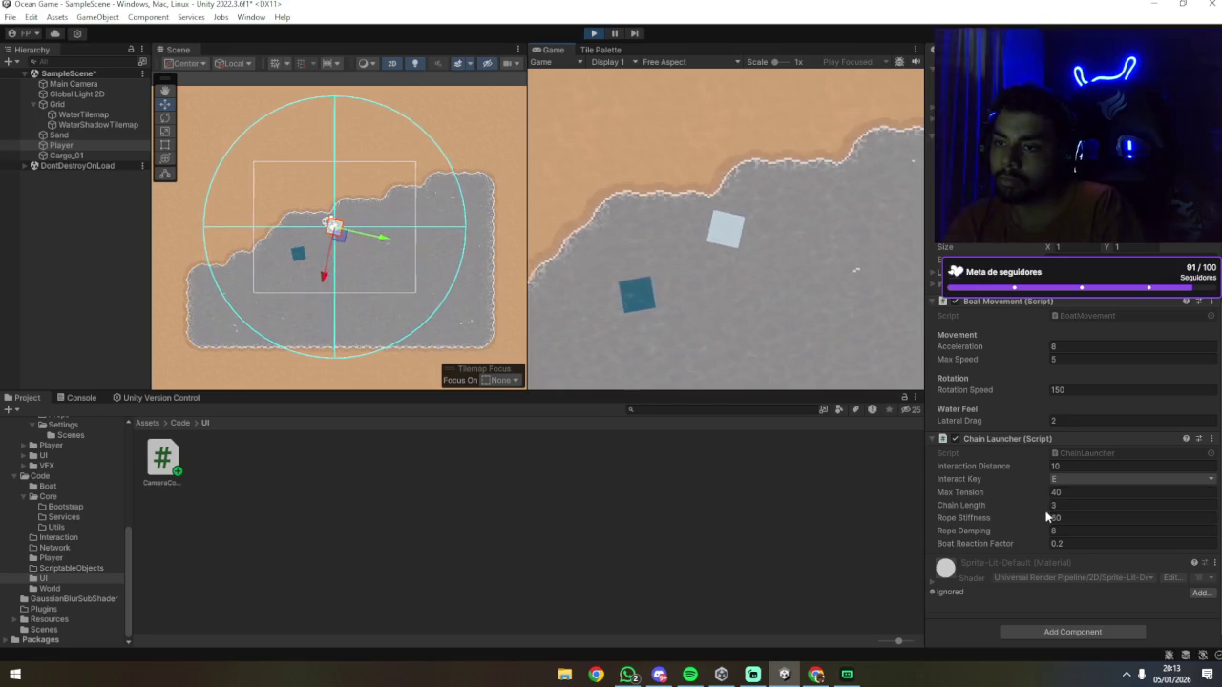
pyautogui.press('a')
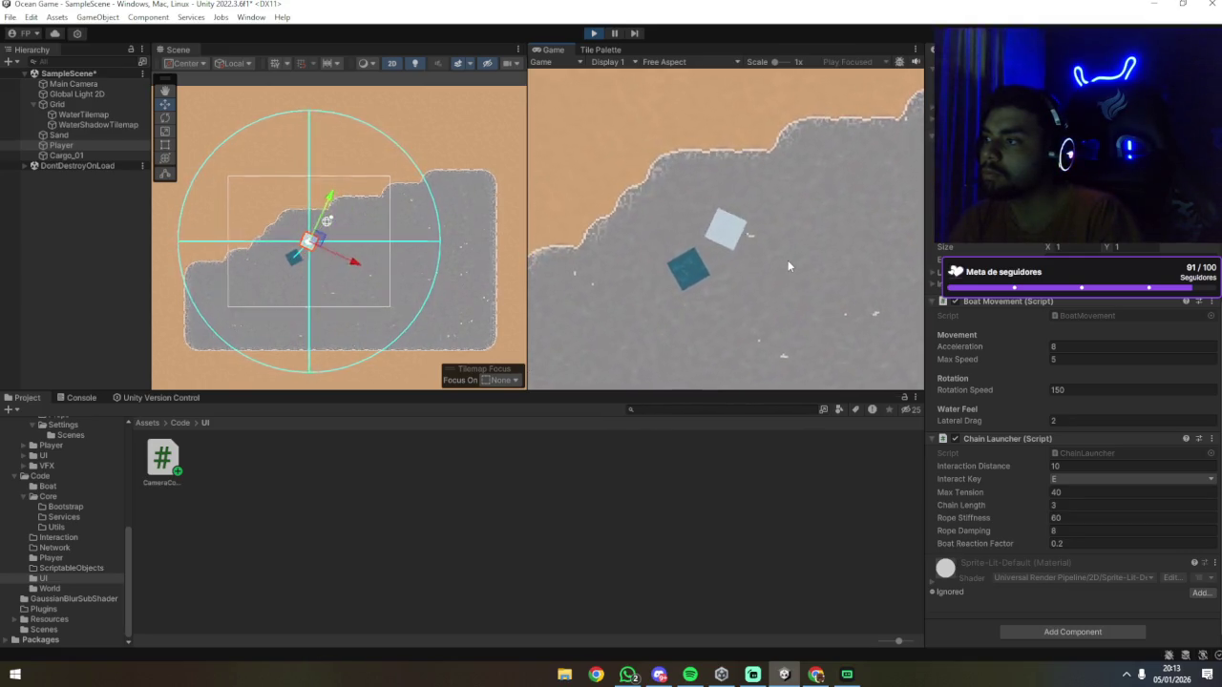
# Step: Zoom the Scene view in on the Player boat and cargo, then select the Boat Reaction Factor field
pyautogui.scroll(5, 429, 310)
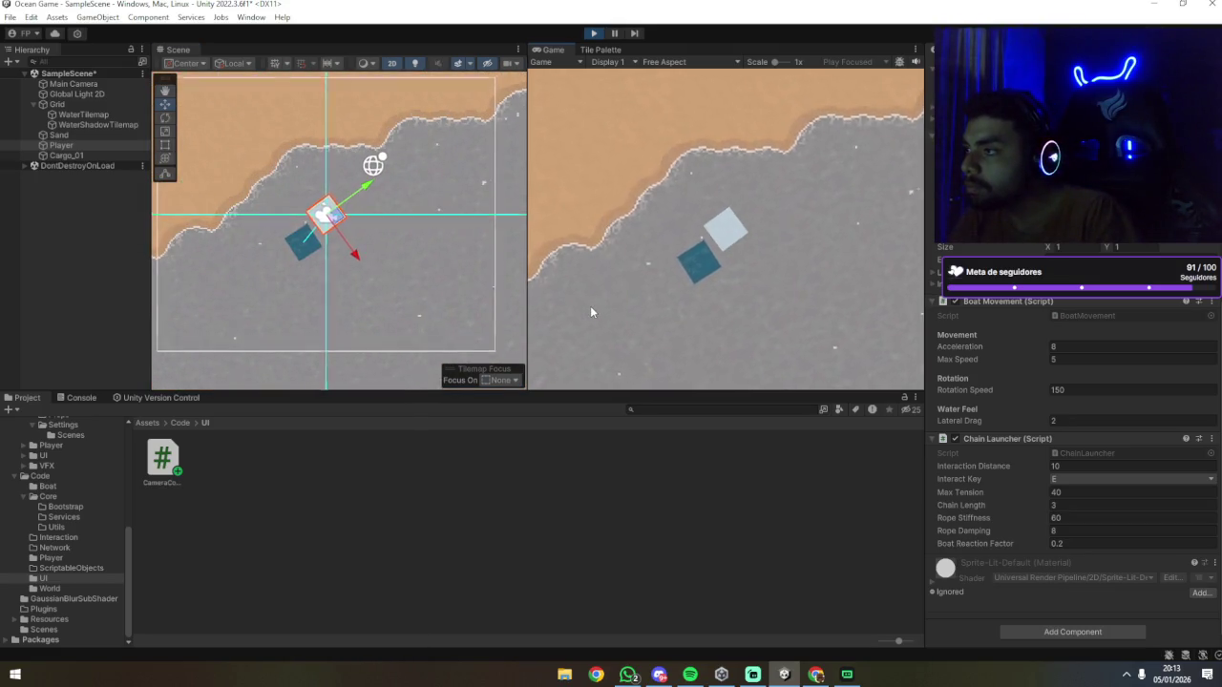
pyautogui.scroll(3, 339, 283)
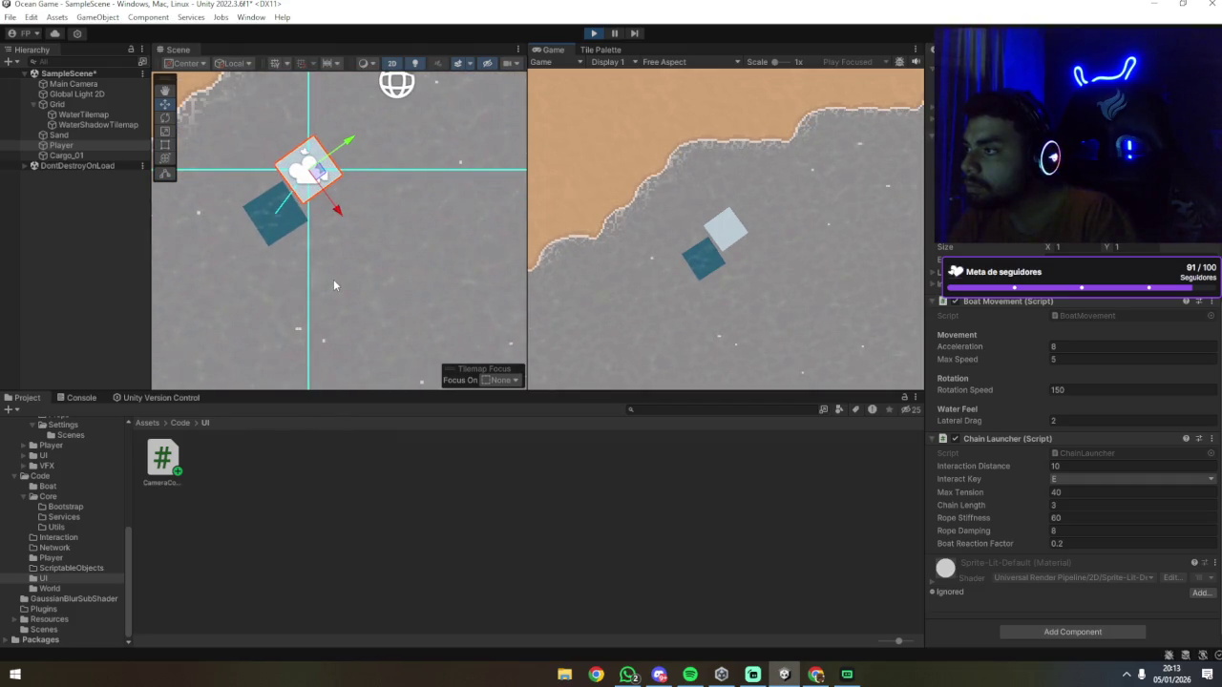
pyautogui.scroll(4, 253, 219)
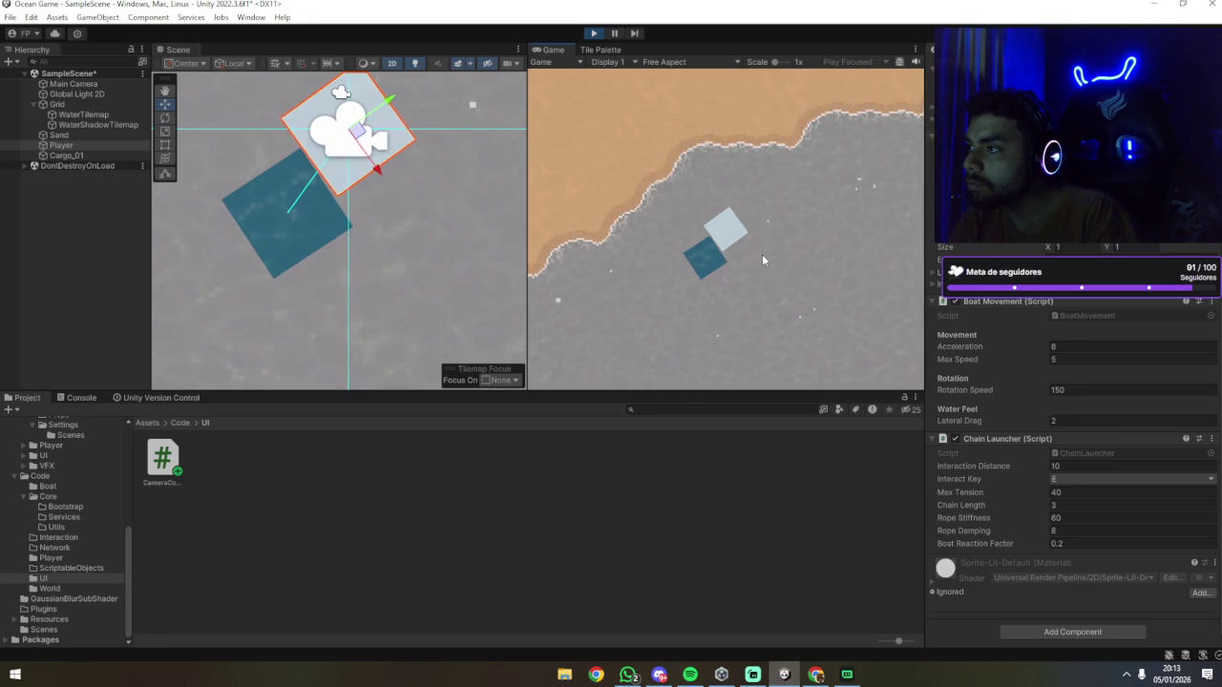
pyautogui.click(1084, 544)
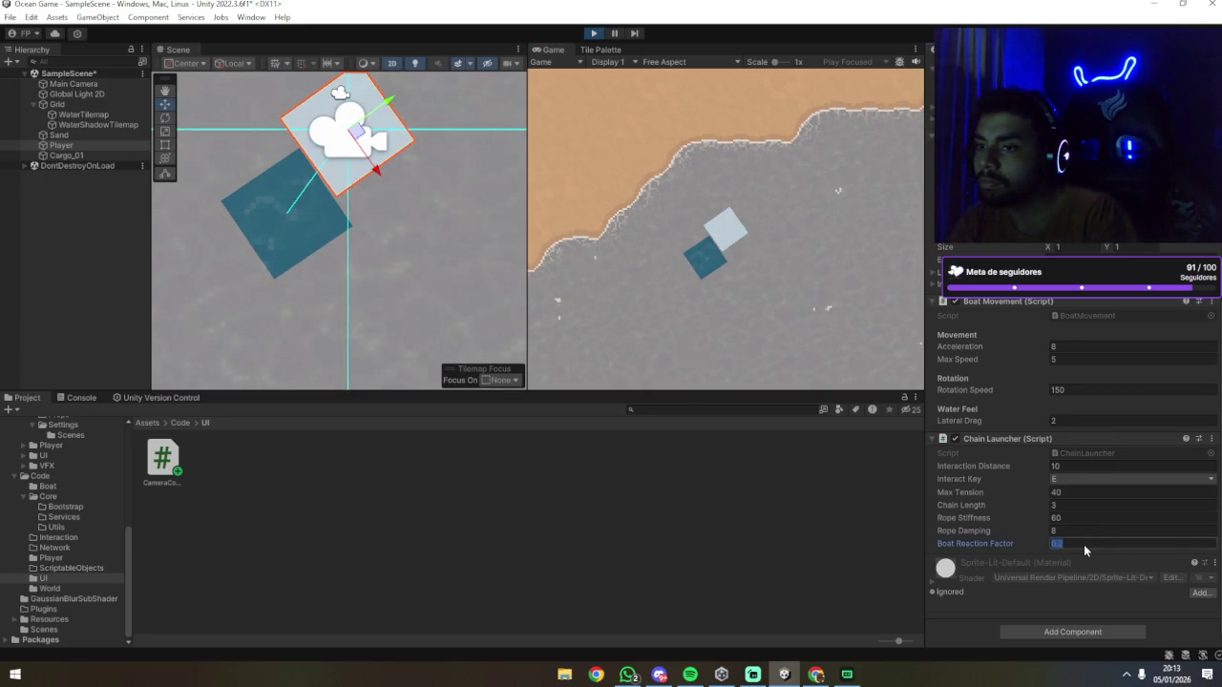
# Step: Set Boat Reaction Factor to 2, try 10 during play, then revert it to 2
pyautogui.write('2')
pyautogui.click(778, 349)
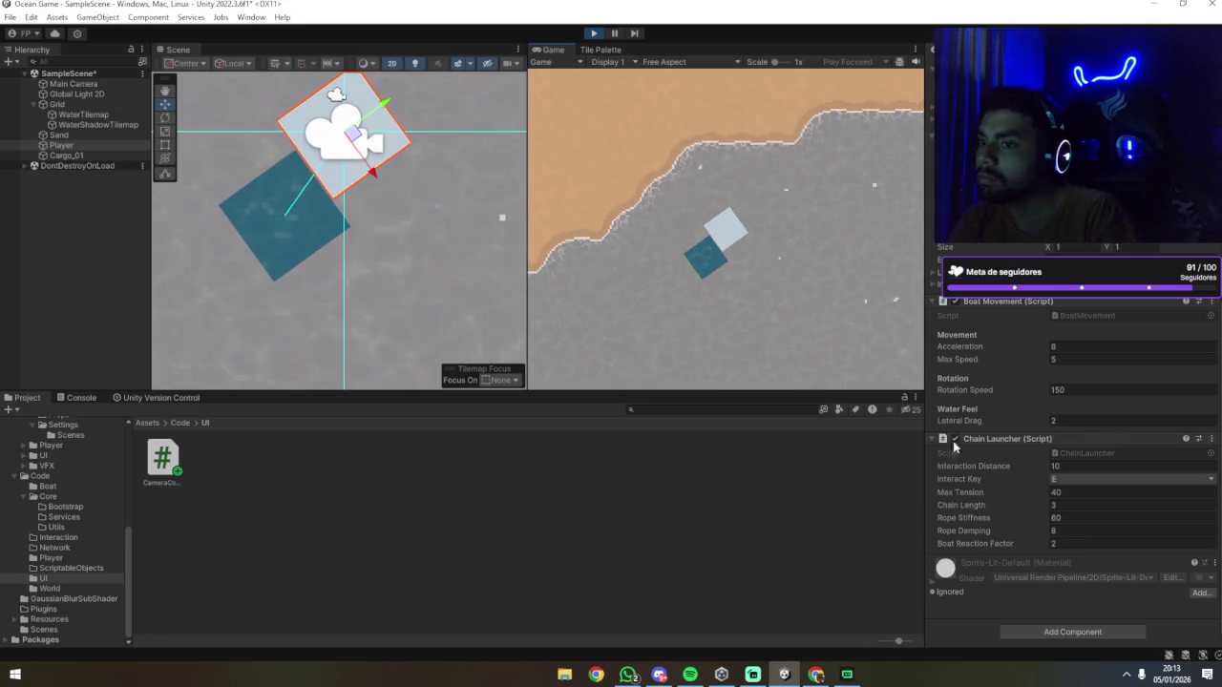
pyautogui.click(1102, 544)
pyautogui.write('10')
pyautogui.click(814, 245)
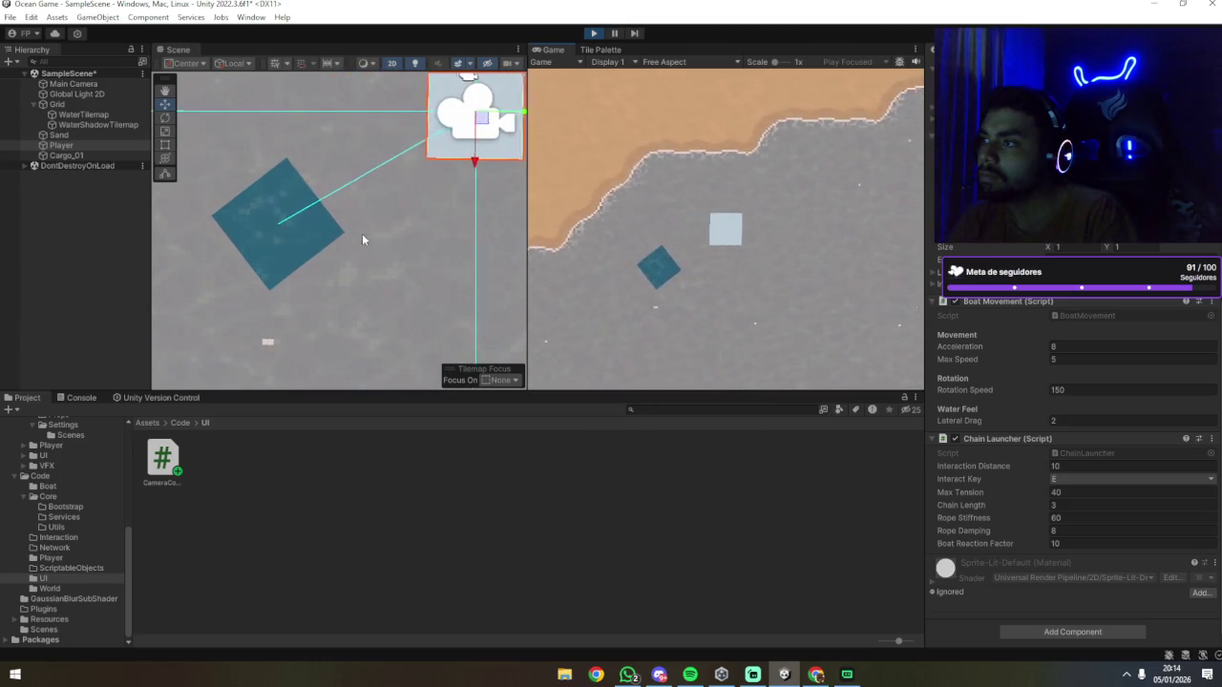
pyautogui.scroll(-2, 380, 237)
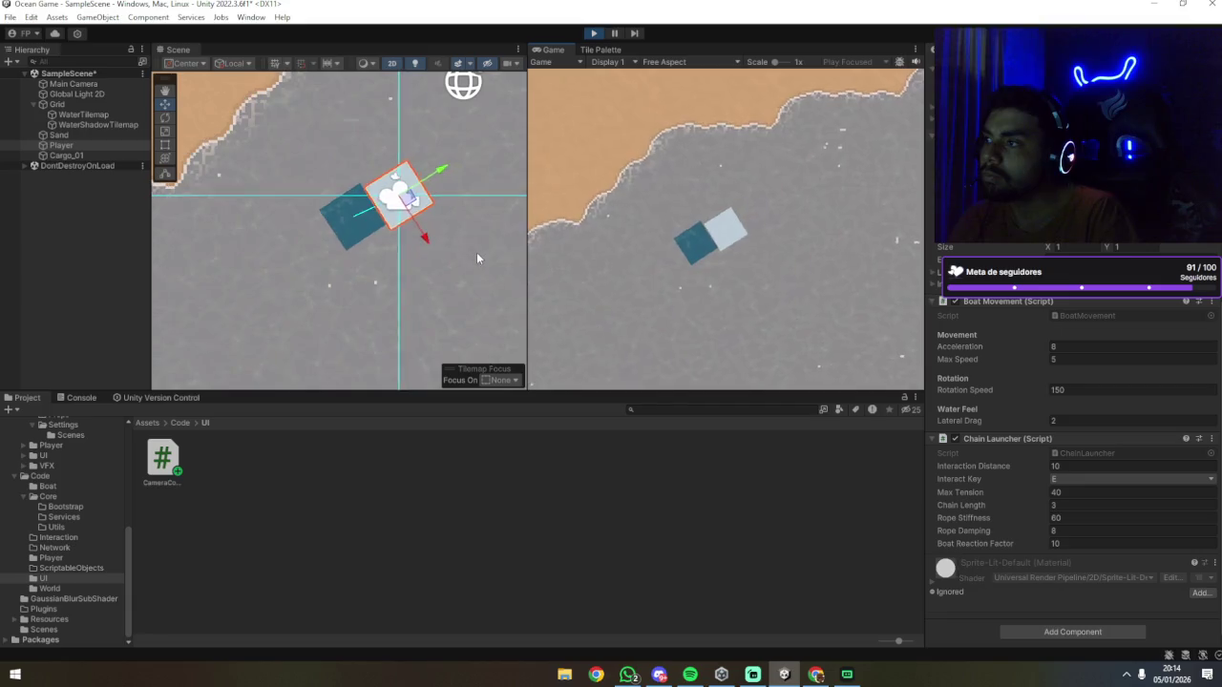
pyautogui.click(1112, 543)
pyautogui.write('2')
pyautogui.click(704, 279)
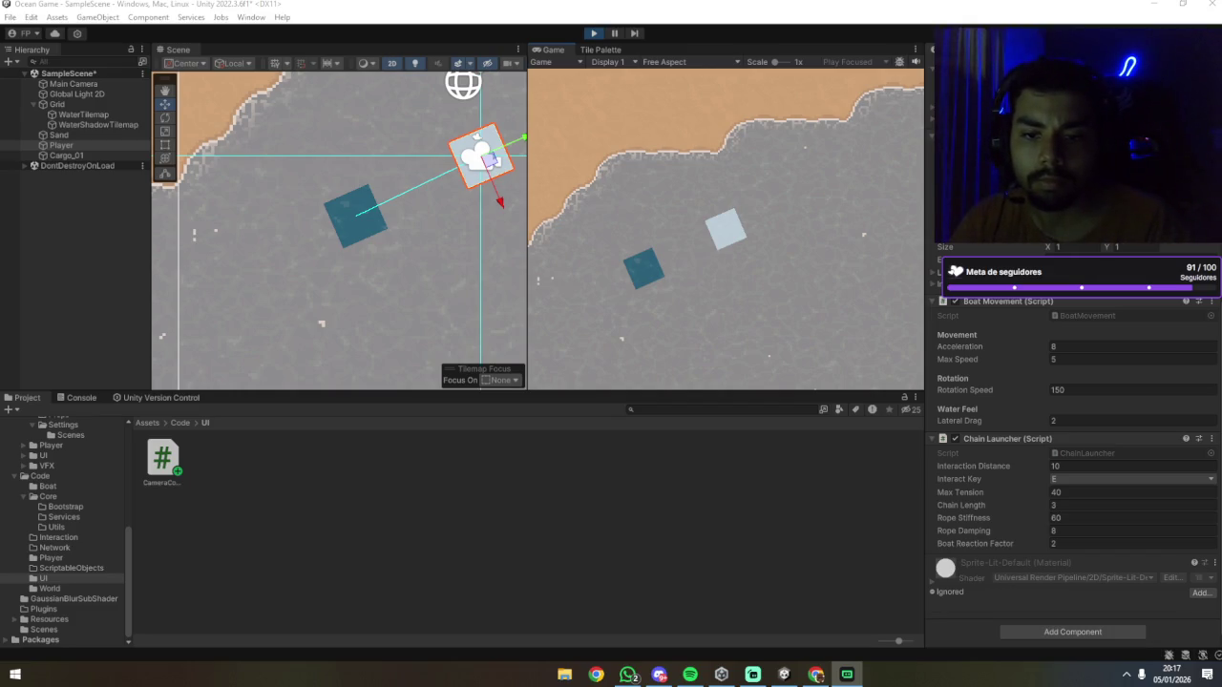
# Step: Switch away from Unity and back, then select the Grid object in the Hierarchy
pyautogui.hotkey('alt', 'Tab')
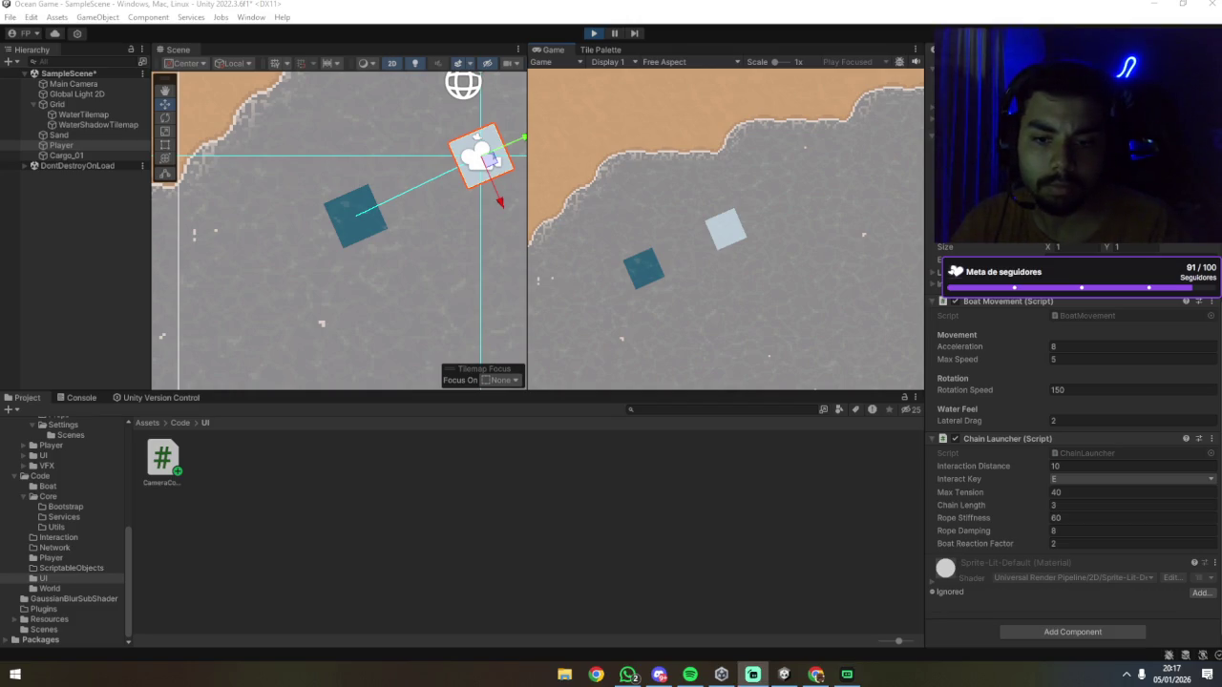
pyautogui.hotkey('alt', 'Tab')
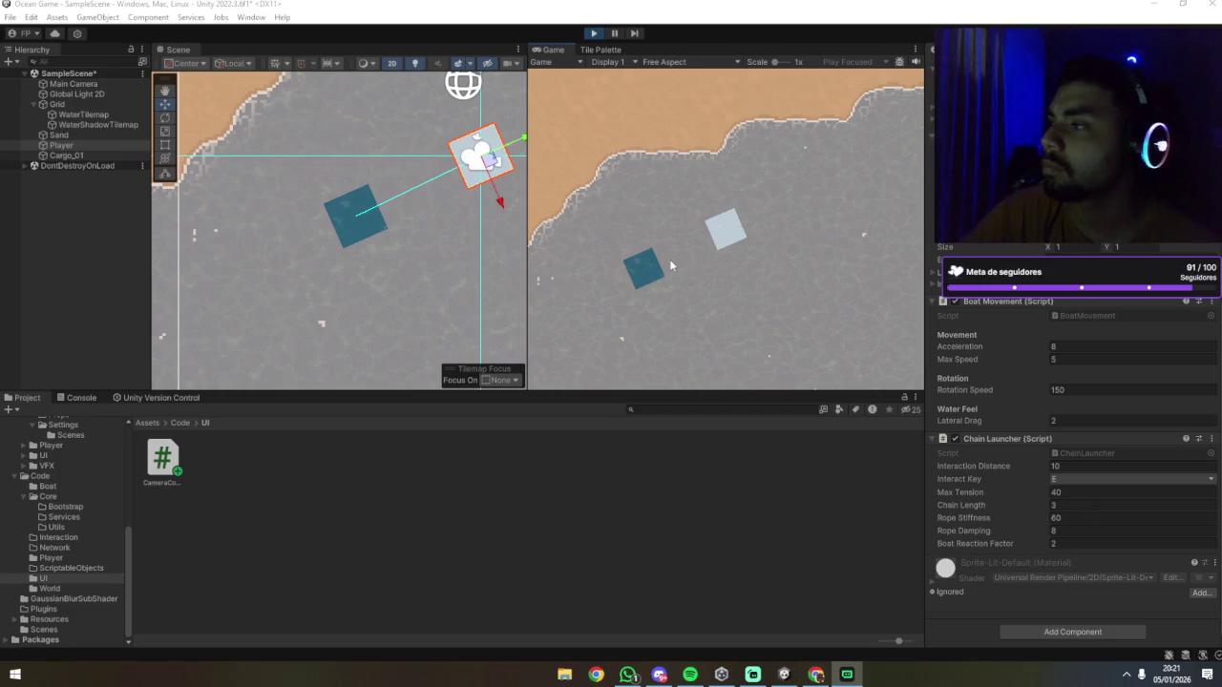
pyautogui.click(82, 105)
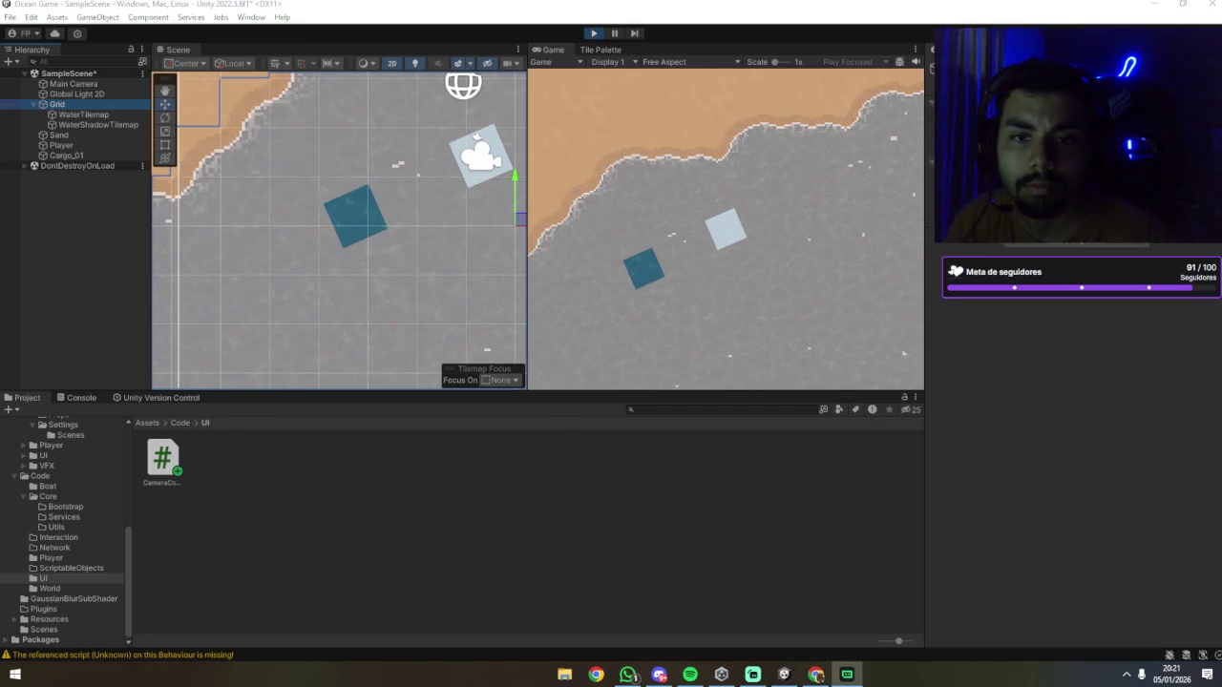
# Step: Stop play mode and show the Console's list of missing-script warnings
pyautogui.click(545, 518)
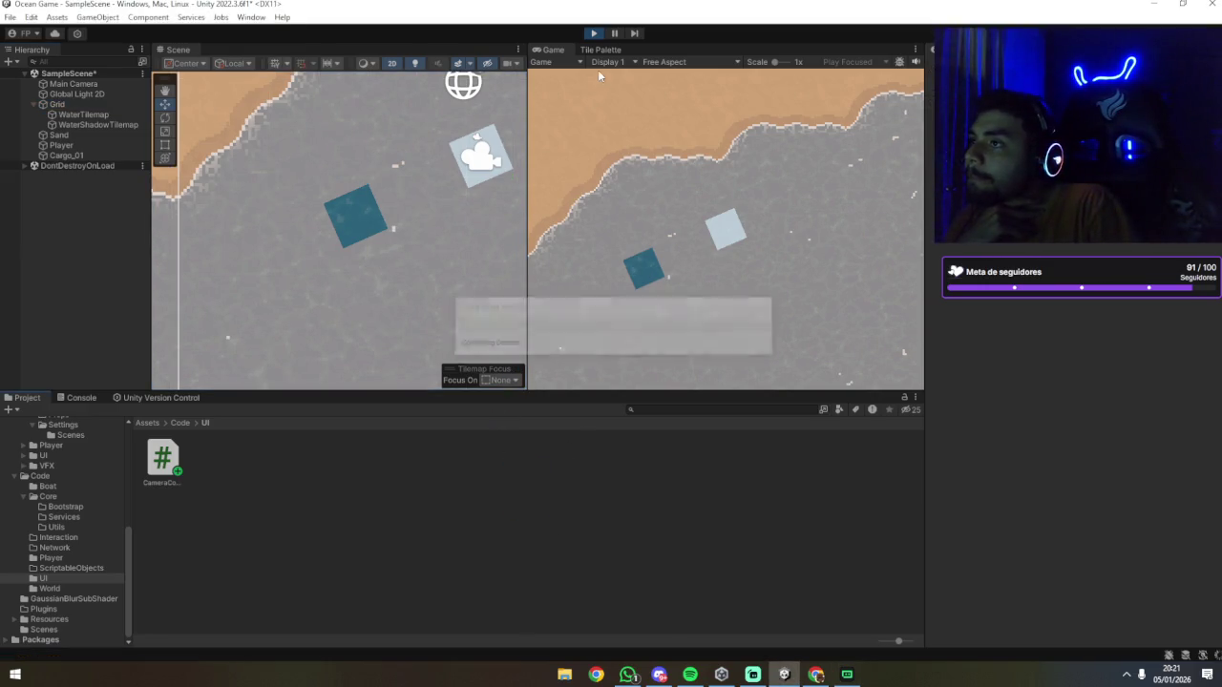
pyautogui.click(595, 36)
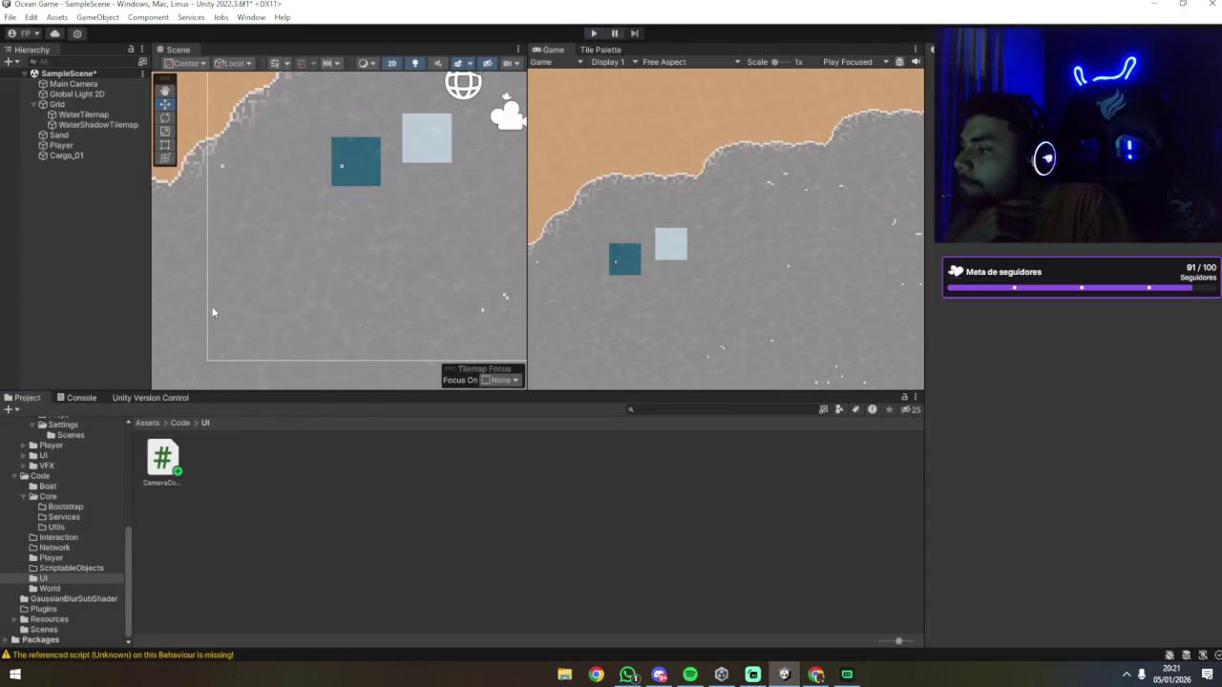
pyautogui.click(226, 655)
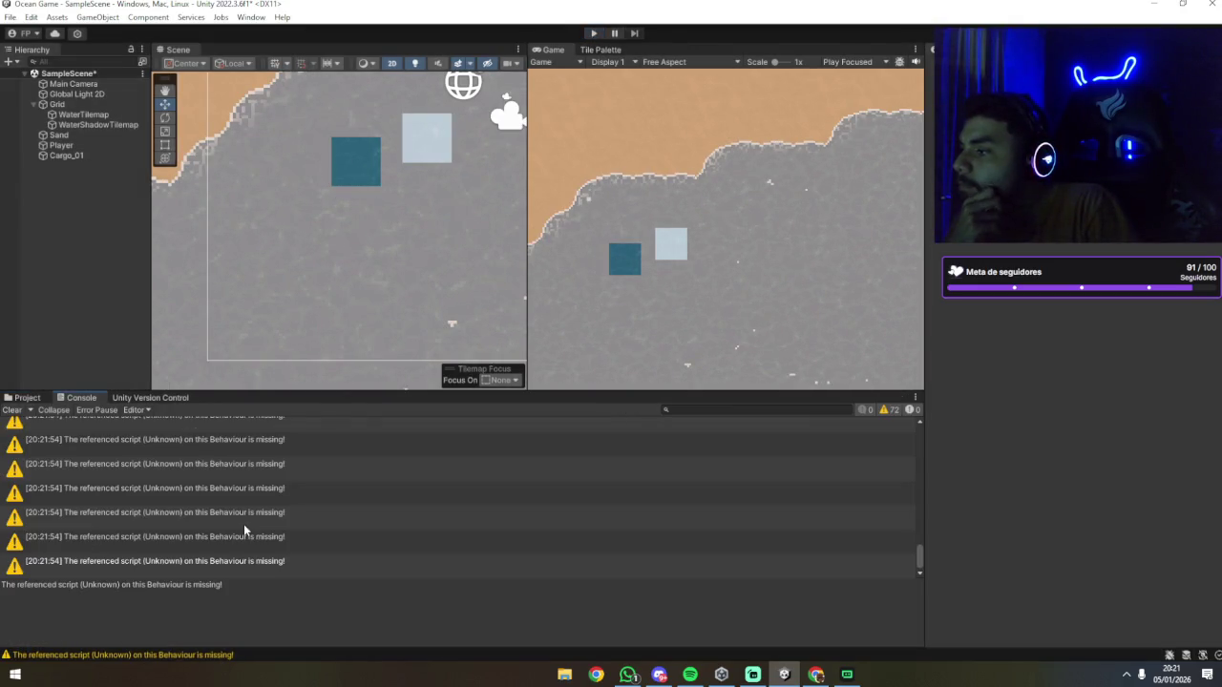
pyautogui.click(255, 519)
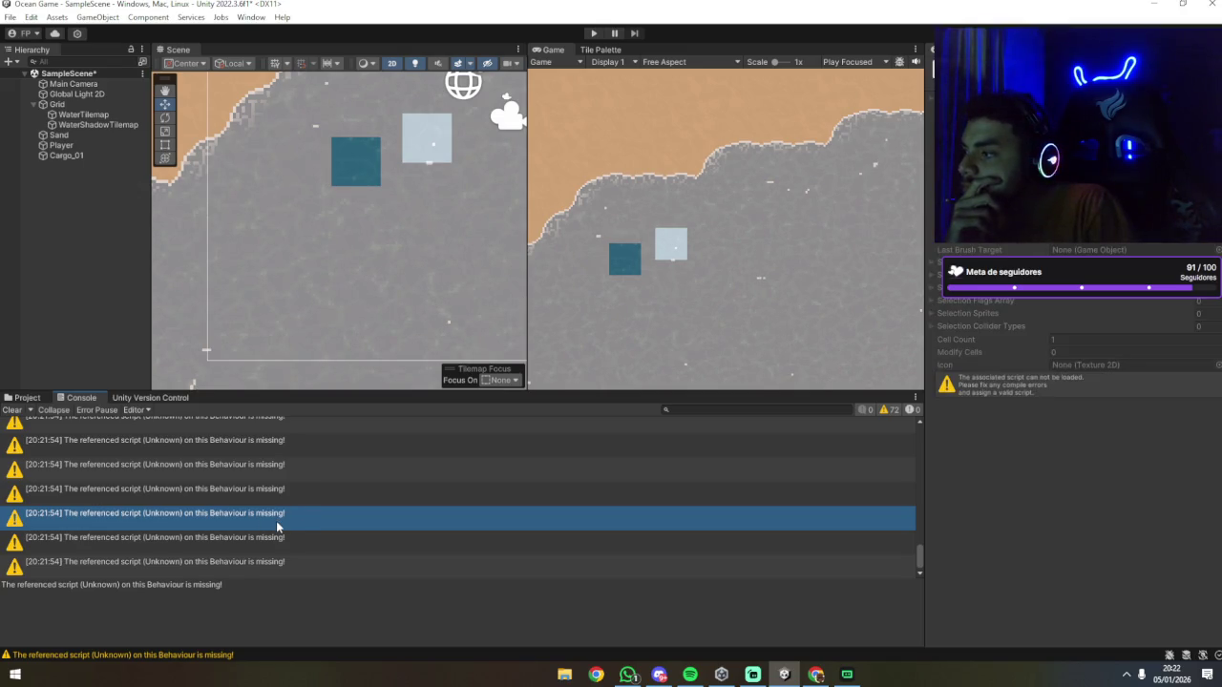
# Step: Inspect individual missing-script warnings, then select the Grid object
pyautogui.scroll(10, 207, 517)
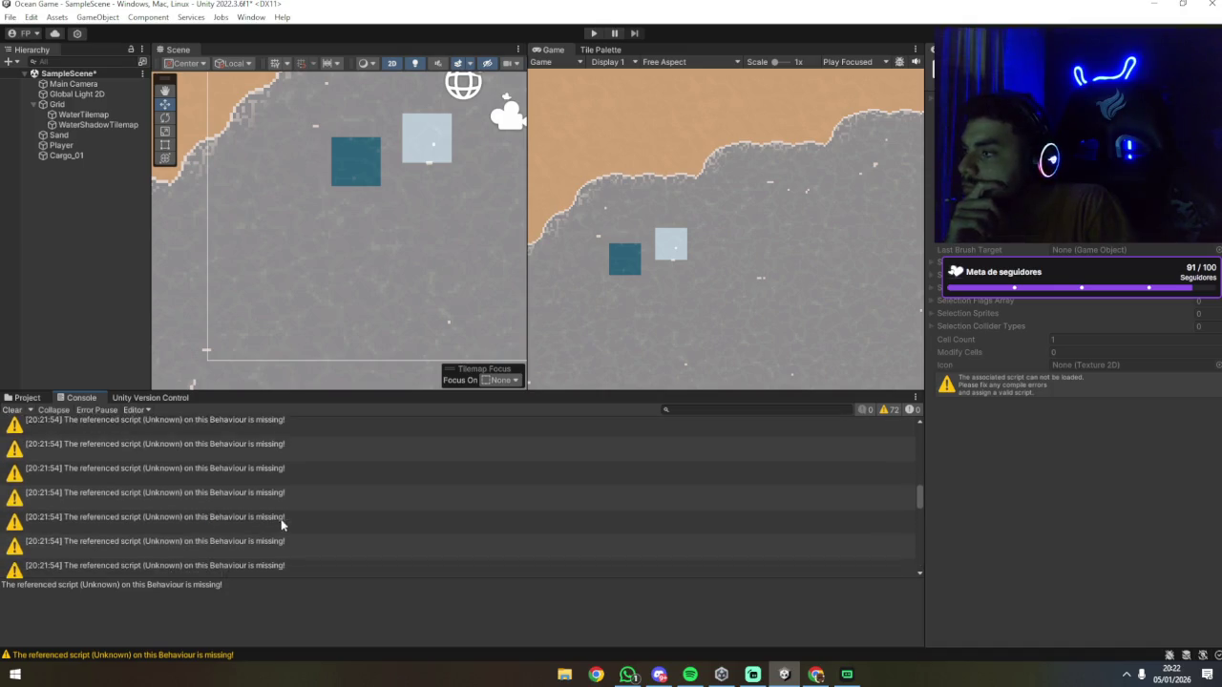
pyautogui.click(271, 482)
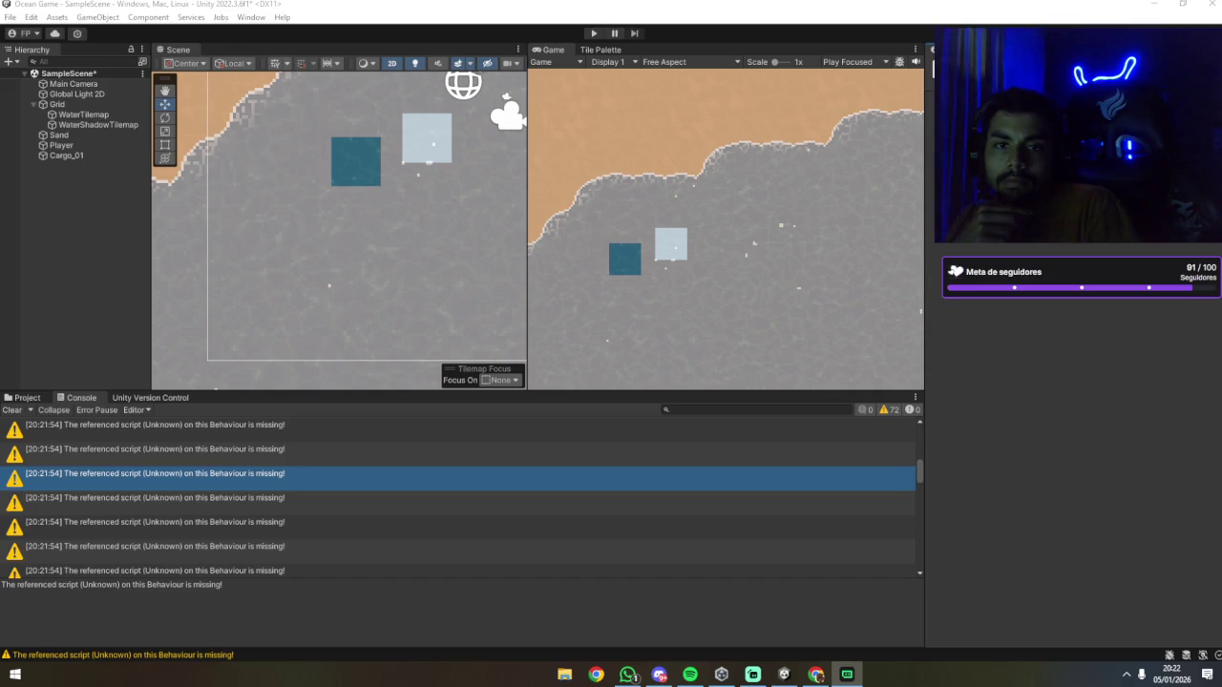
pyautogui.click(322, 528)
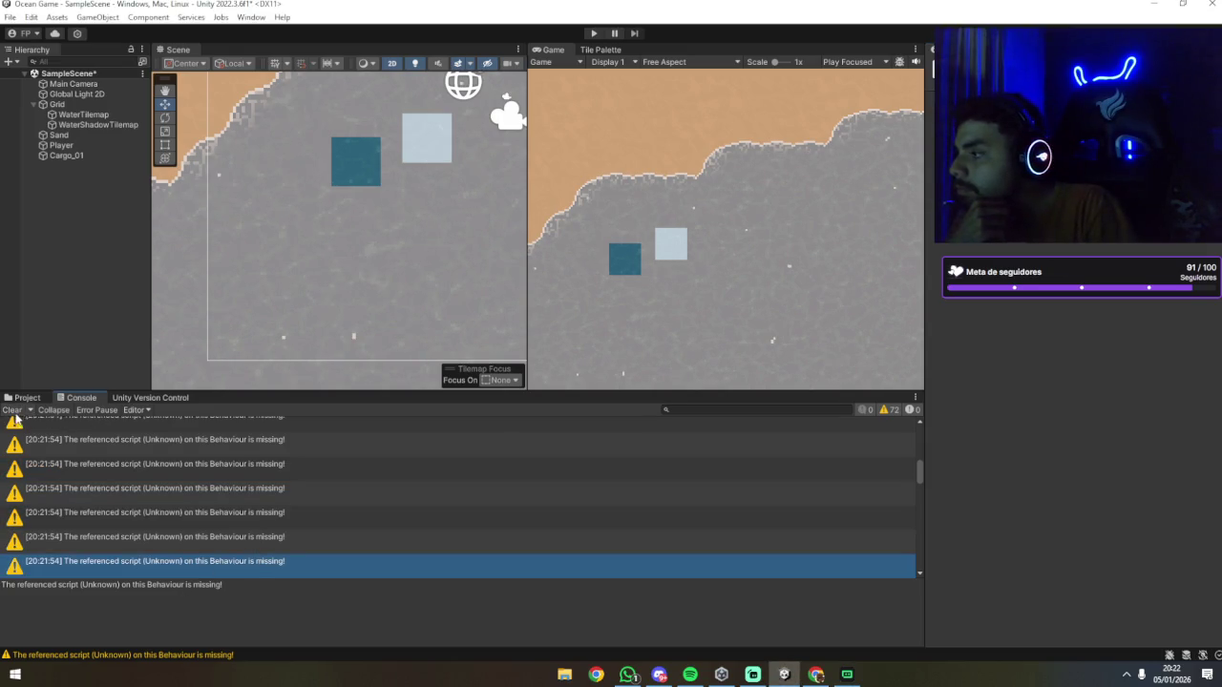
pyautogui.click(54, 106)
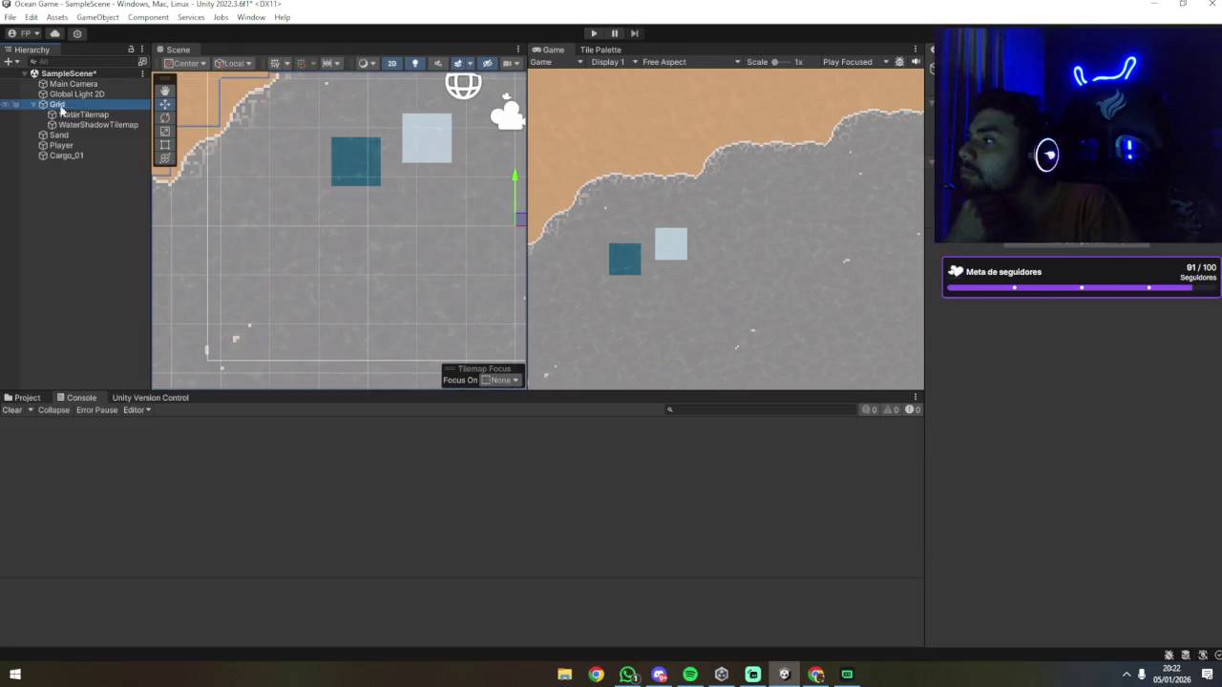
# Step: Return Grid above Sand in the Hierarchy, then inspect Player's and Cargo_01's Rigidbody 2D settings
pyautogui.moveTo(53, 109); pyautogui.dragTo(59, 172)
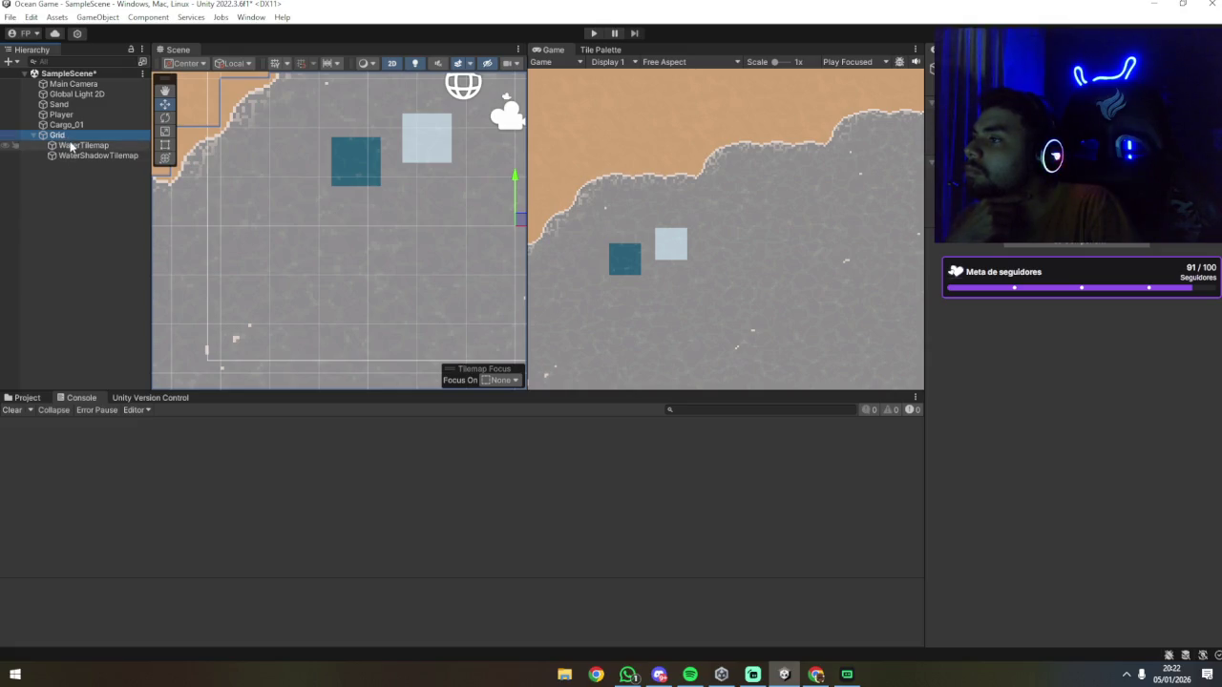
pyautogui.moveTo(66, 136); pyautogui.dragTo(59, 105)
pyautogui.click(61, 145)
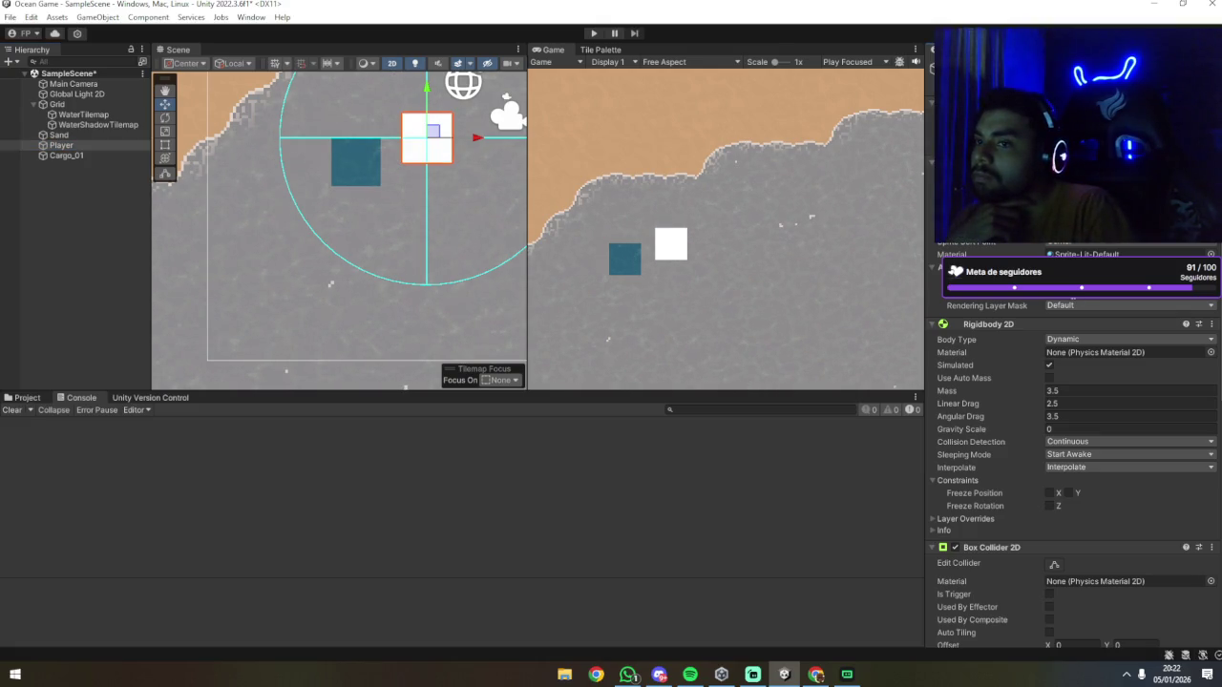
pyautogui.click(63, 155)
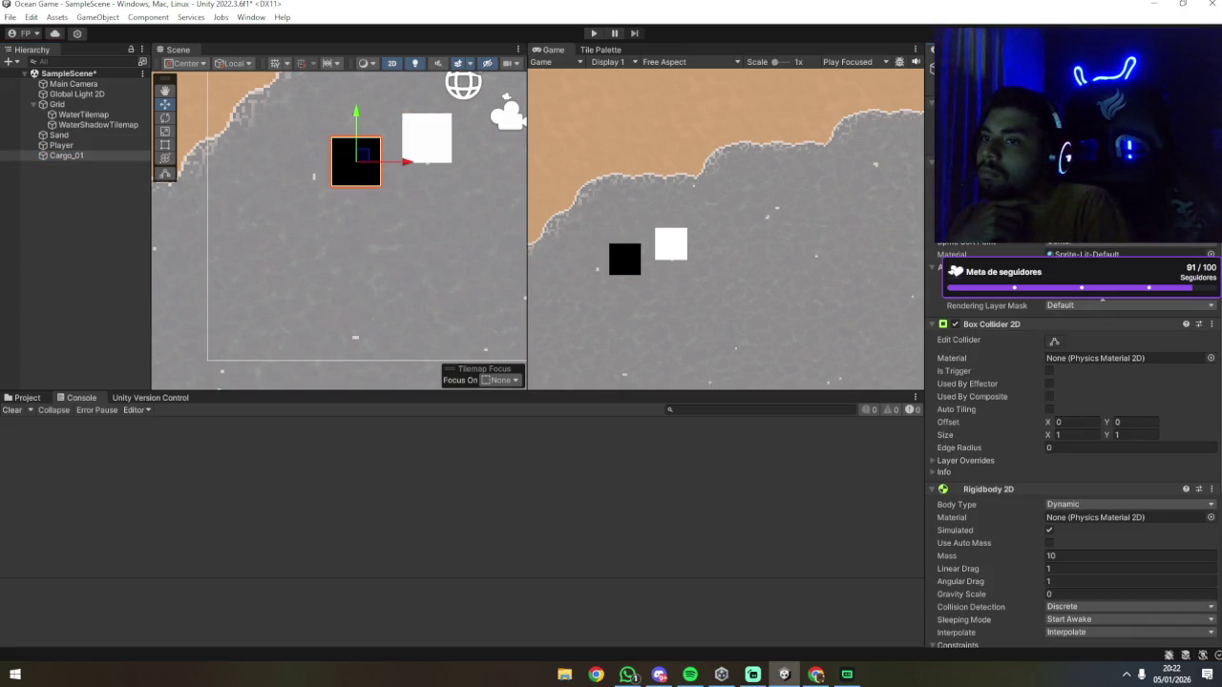
pyautogui.click(115, 289)
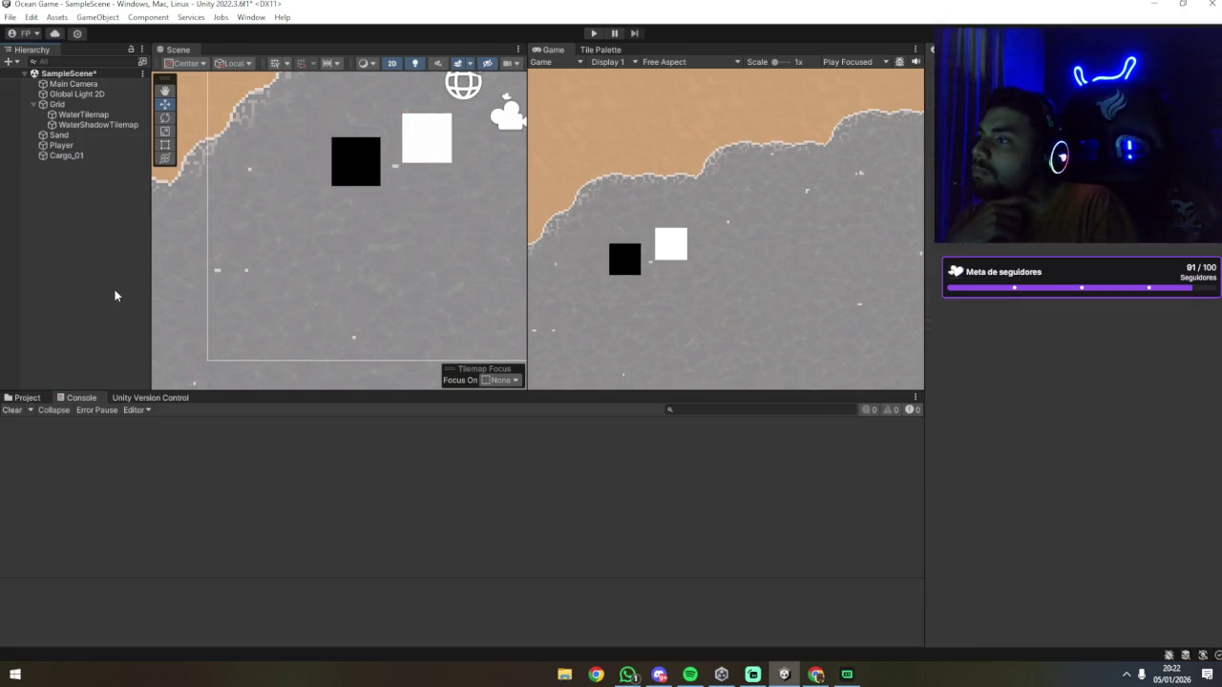
pyautogui.moveTo(421, 207); pyautogui.dragTo(373, 265)
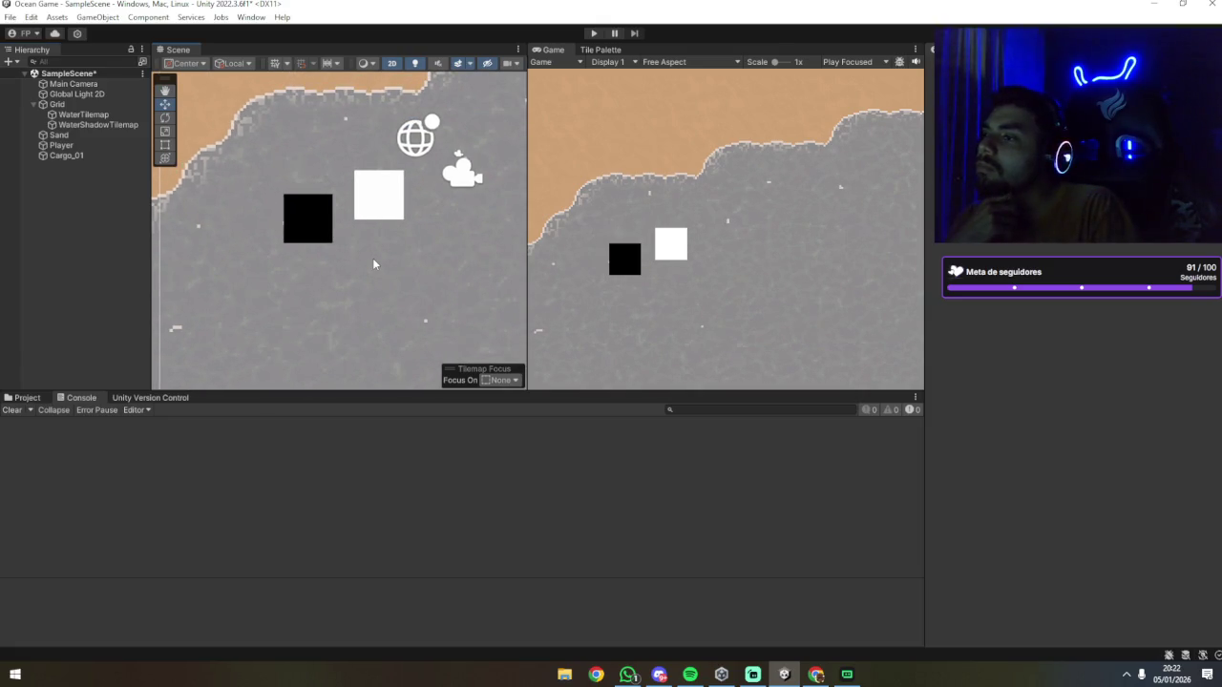
pyautogui.click(85, 105)
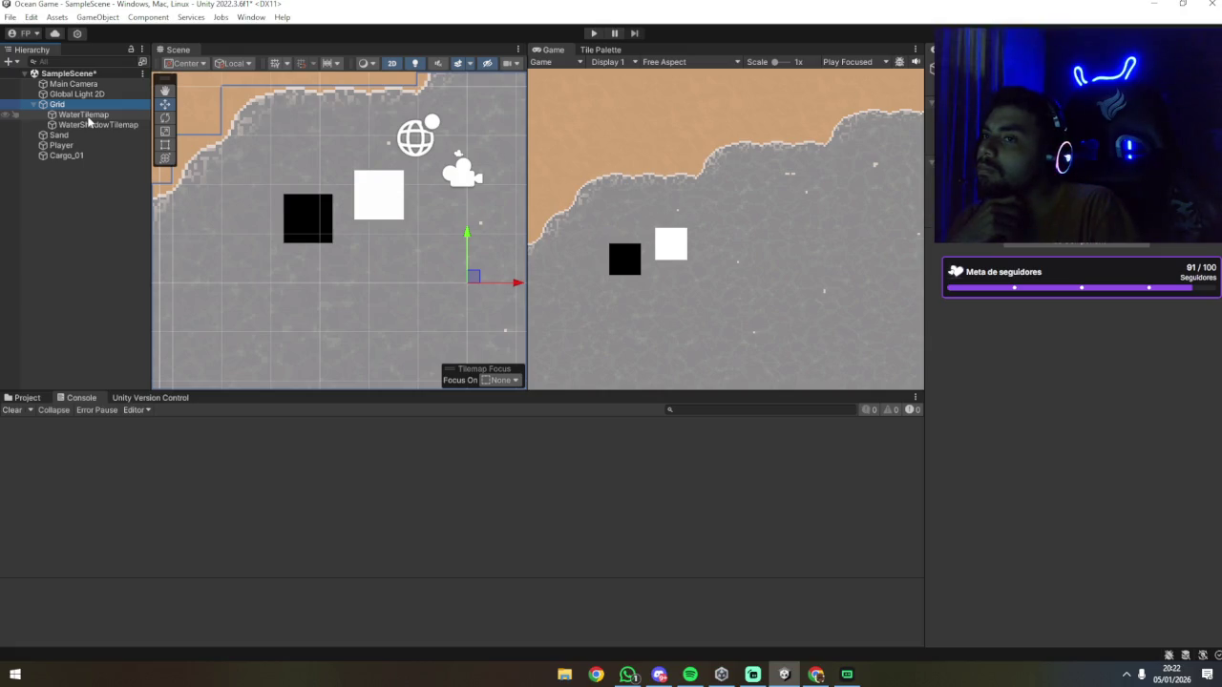
pyautogui.click(87, 116)
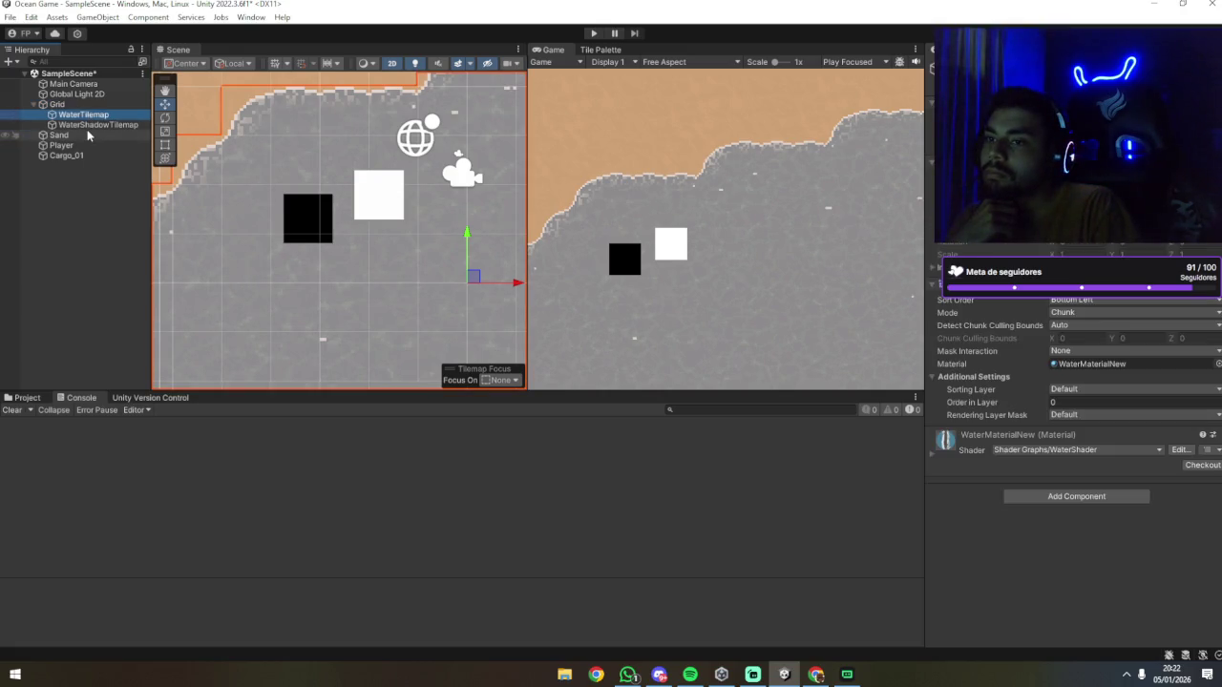
pyautogui.click(86, 127)
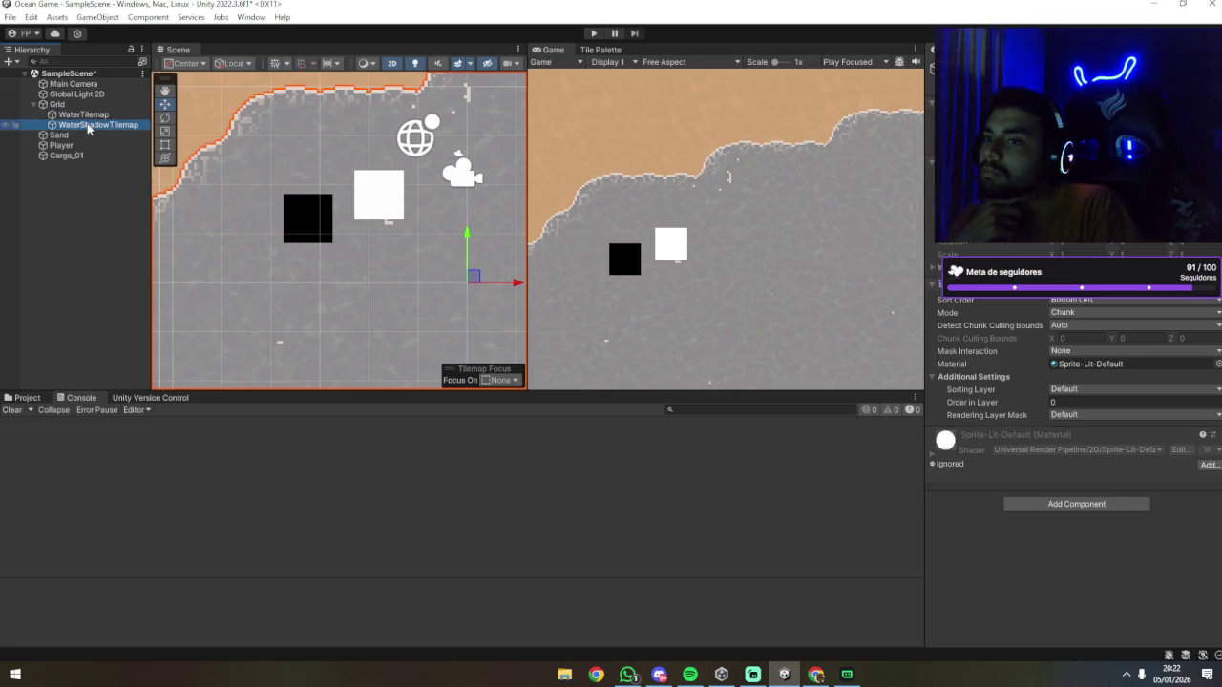
pyautogui.click(88, 115)
pyautogui.click(91, 106)
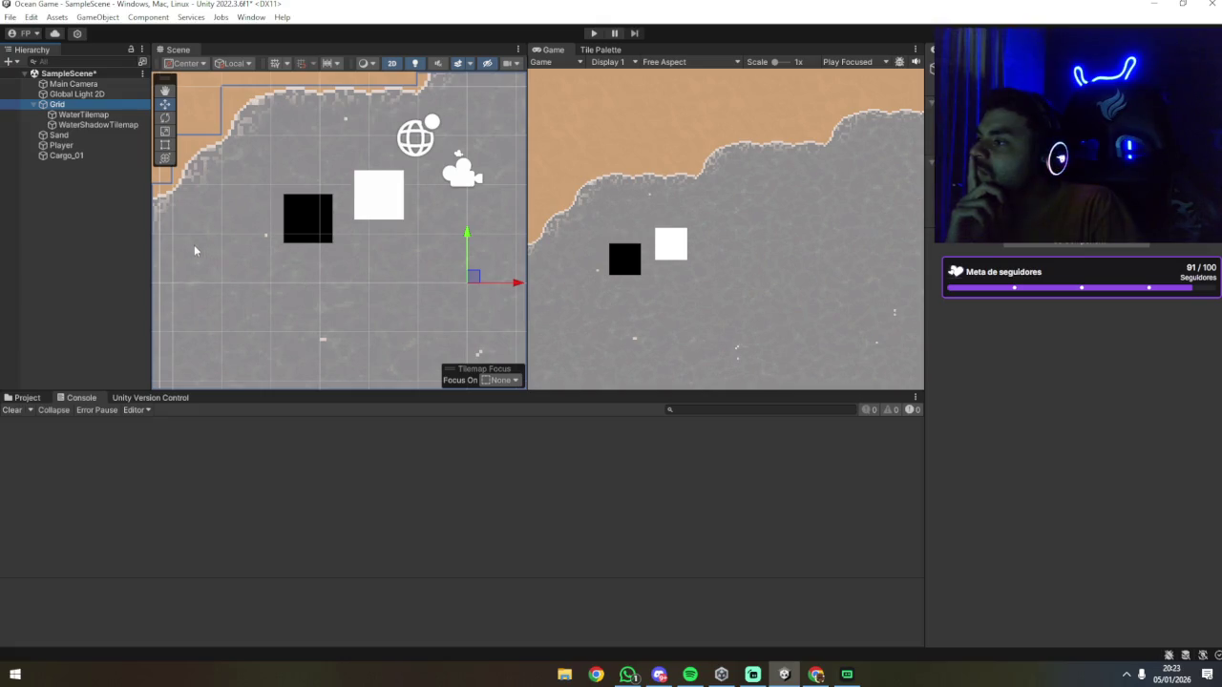
pyautogui.scroll(-3, 235, 230)
pyautogui.scroll(-5, 248, 238)
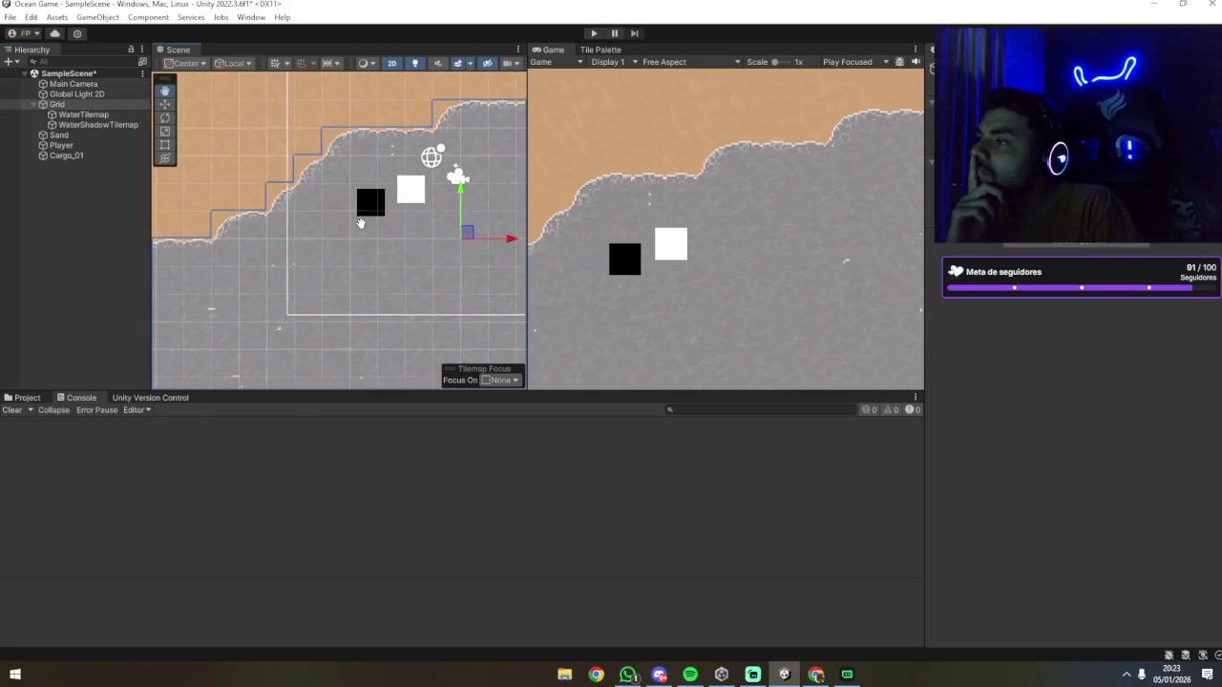
pyautogui.moveTo(325, 201)
pyautogui.mouseDown()
pyautogui.moveTo(310, 211)
pyautogui.moveTo(418, 149)
pyautogui.moveTo(304, 156)
pyautogui.moveTo(239, 229)
pyautogui.moveTo(307, 213)
pyautogui.moveTo(337, 247)
pyautogui.mouseUp()
pyautogui.scroll(3, 342, 234)
pyautogui.scroll(2, 341, 234)
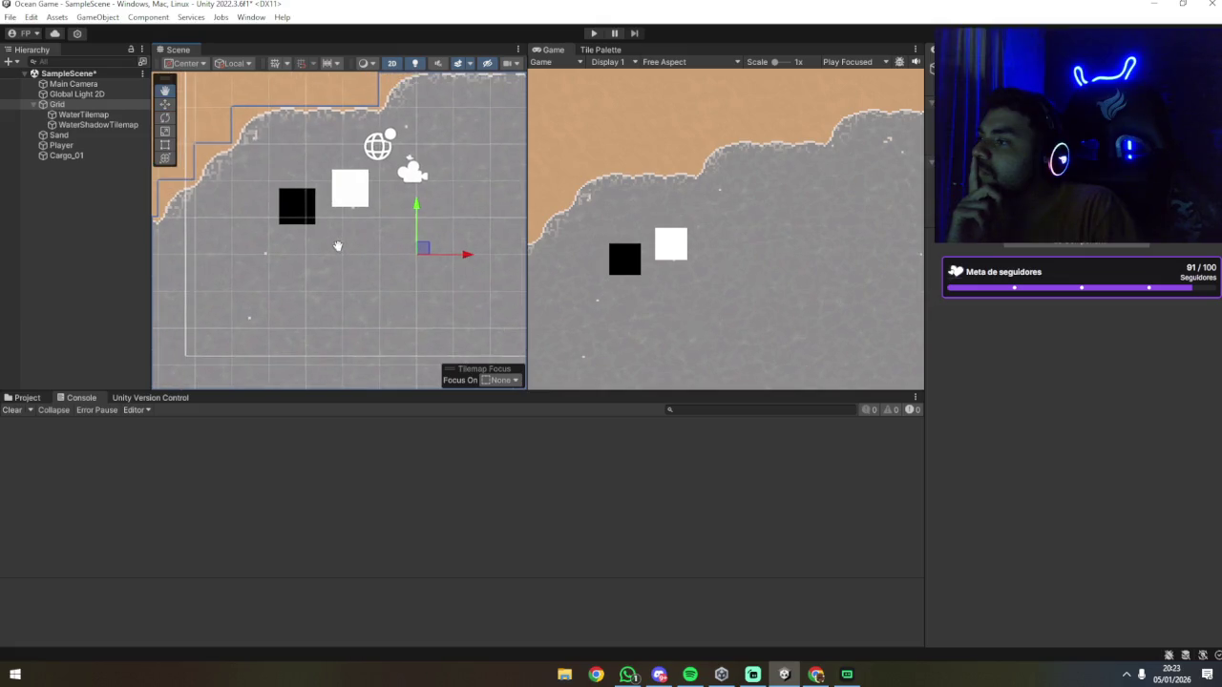
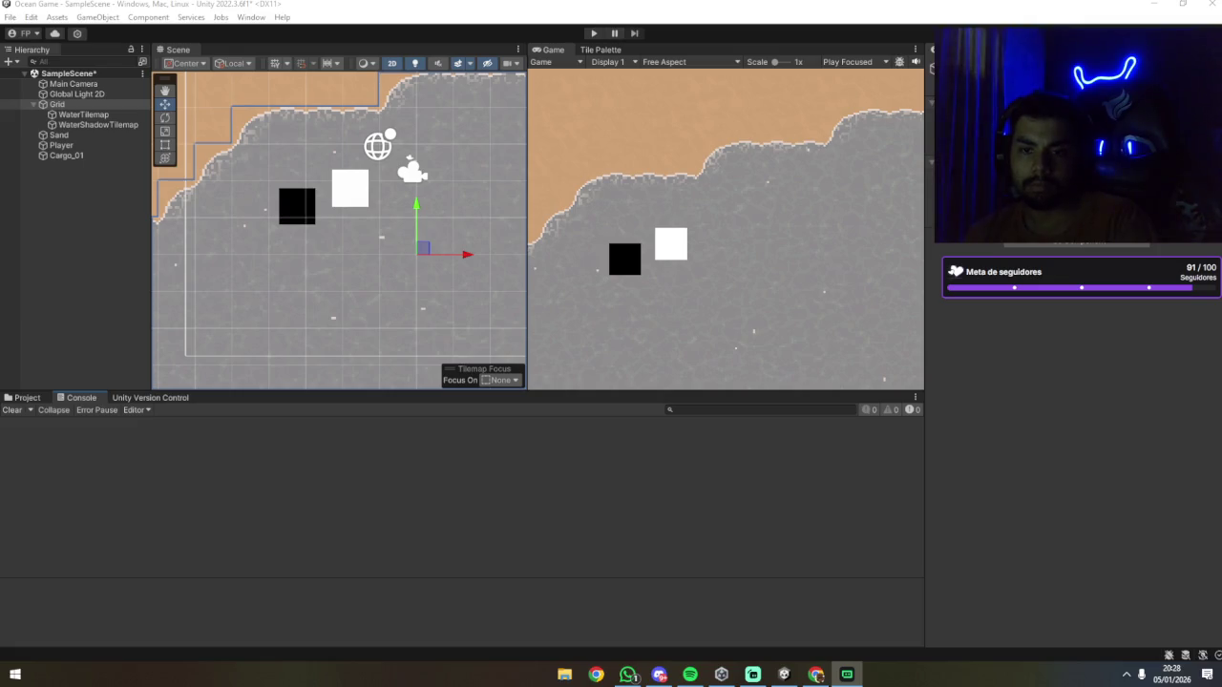
# Step: Show the Project files and browse Code/Player, then Code/Boat with its three C# scripts
pyautogui.click(27, 397)
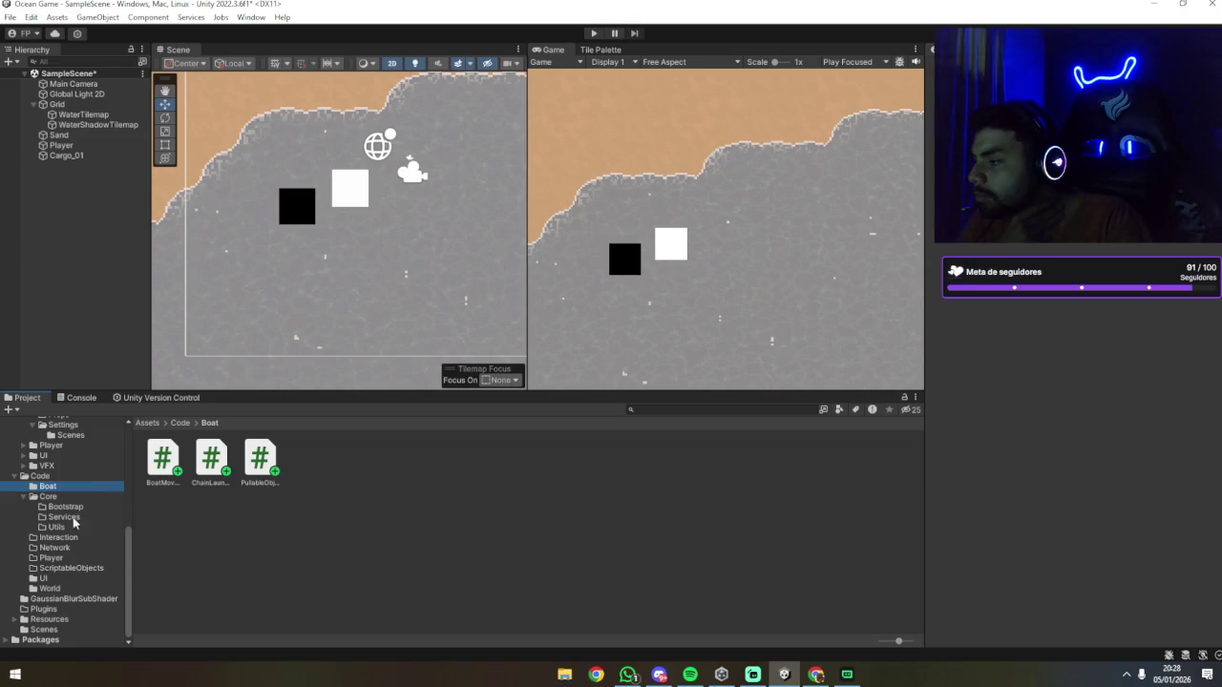
pyautogui.click(52, 559)
pyautogui.rightClick(53, 560)
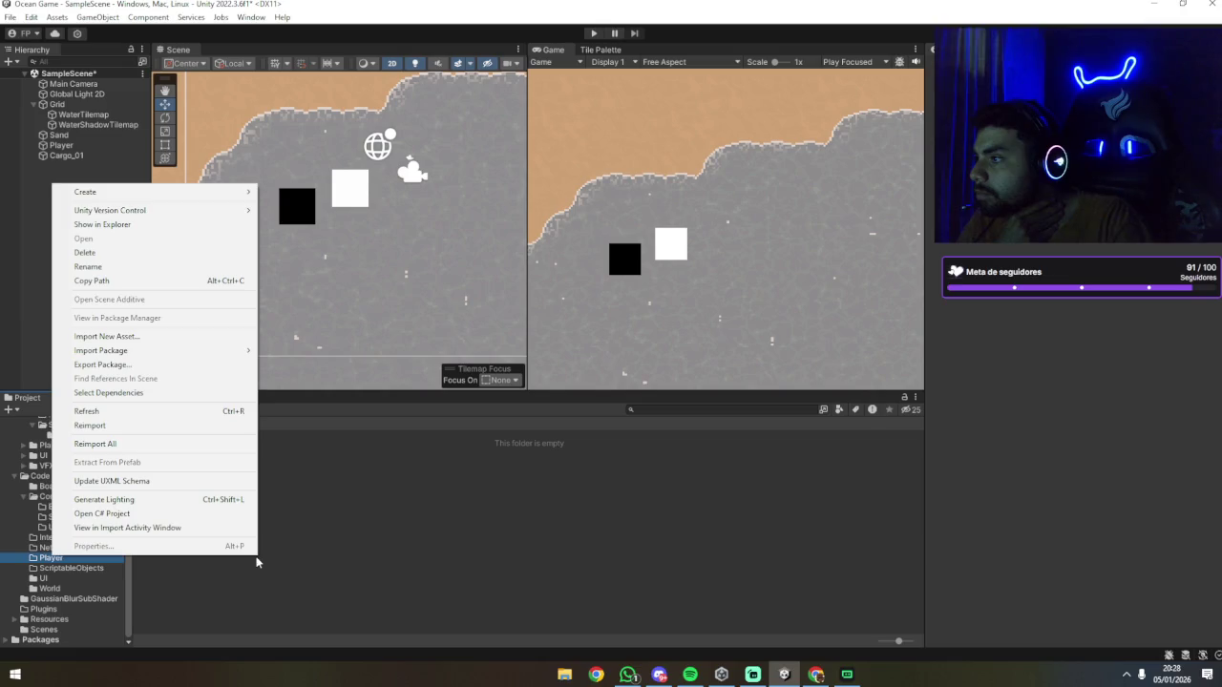
pyautogui.click(194, 562)
pyautogui.click(54, 489)
pyautogui.click(244, 500)
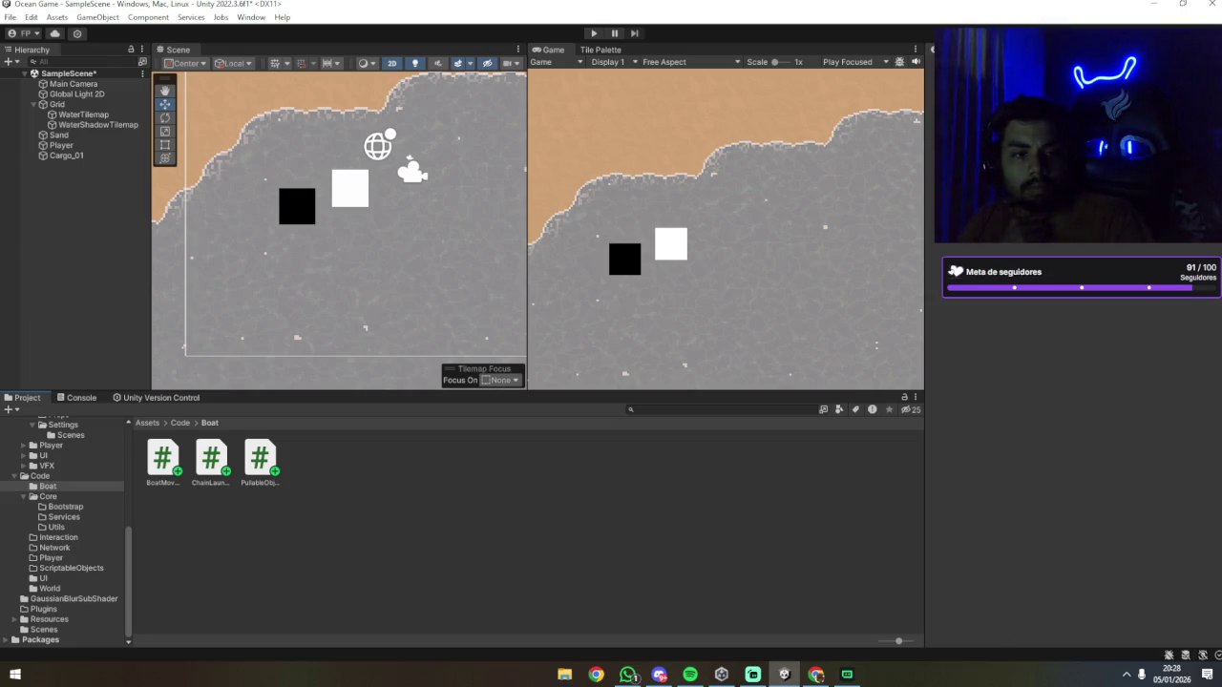
pyautogui.hotkey('alt', 'Tab')
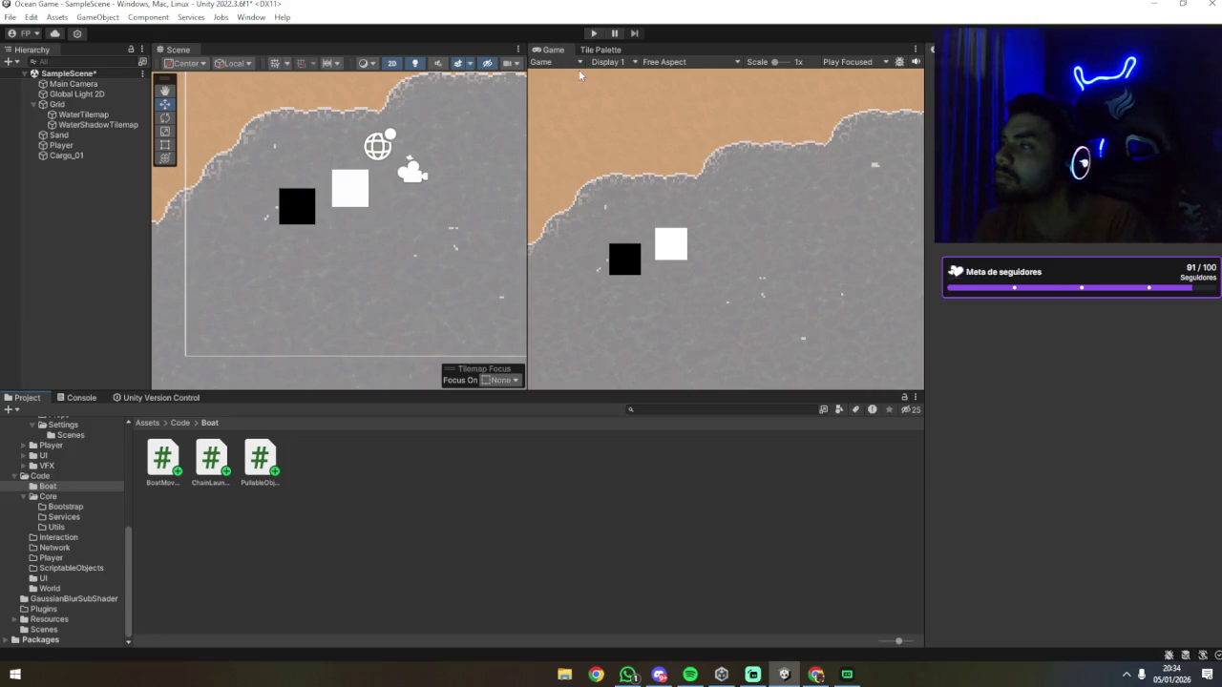
pyautogui.click(591, 34)
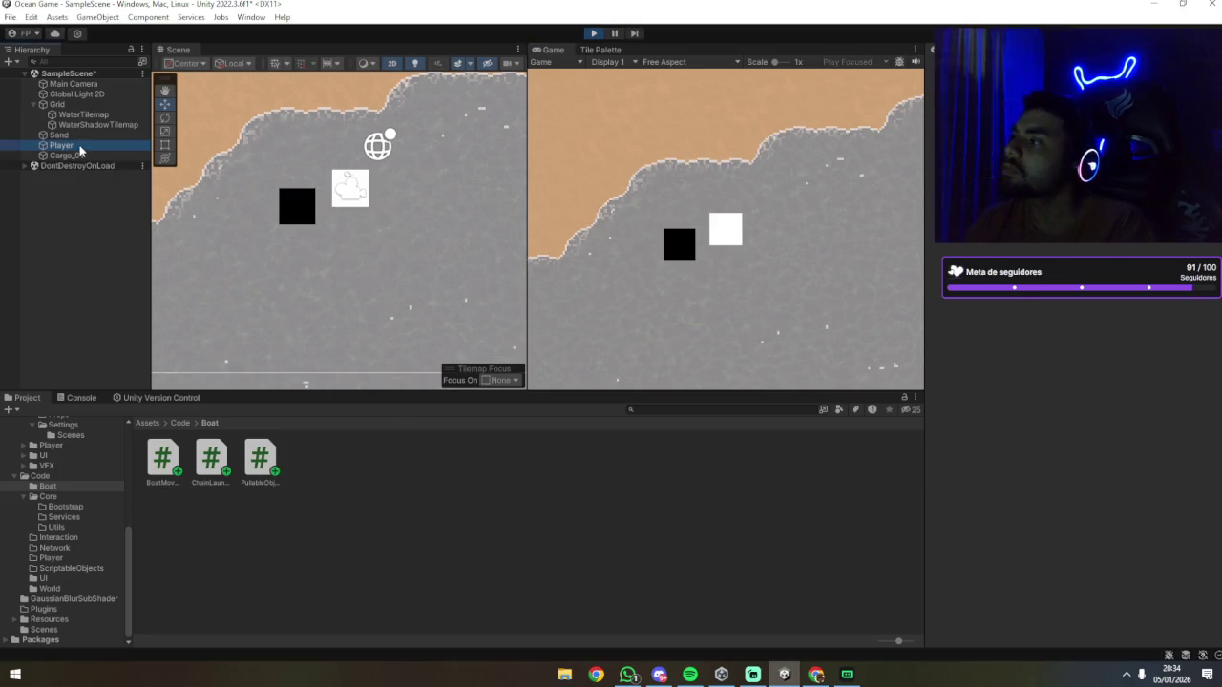
# Step: Select Player in the Hierarchy to show its Rigidbody 2D and Box Collider 2D
pyautogui.click(62, 145)
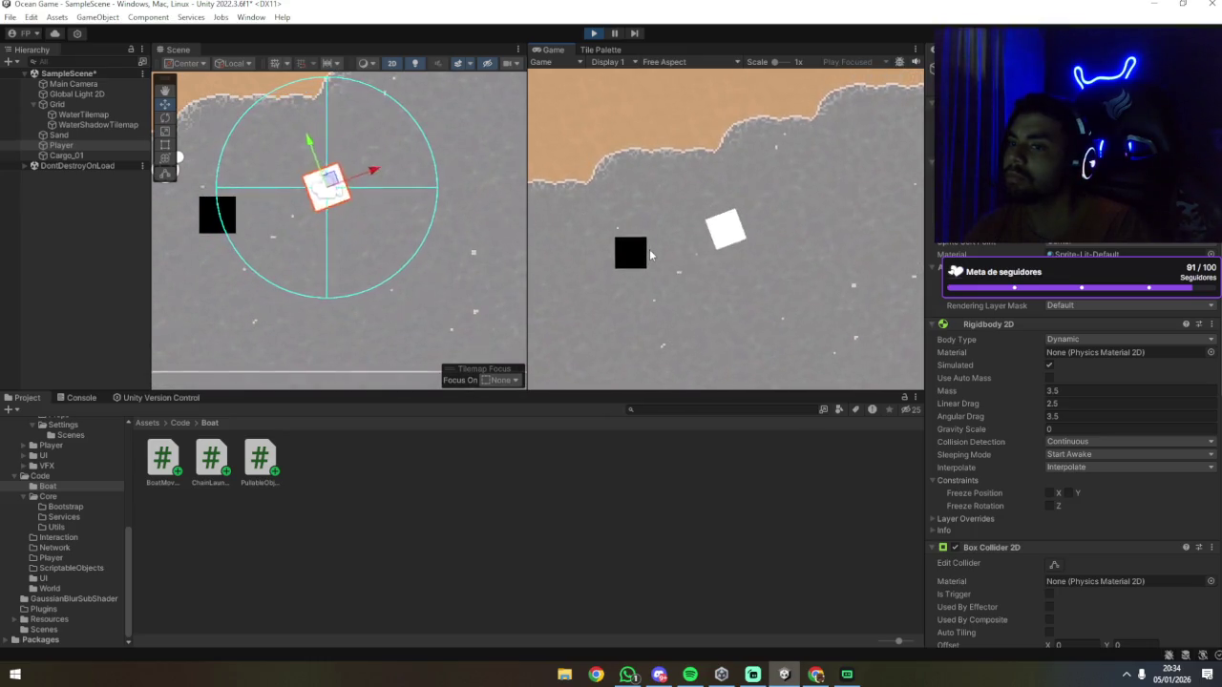
# Step: Select the Player boat and scroll the Inspector to Boat Movement and Chain Launcher
pyautogui.click(81, 146)
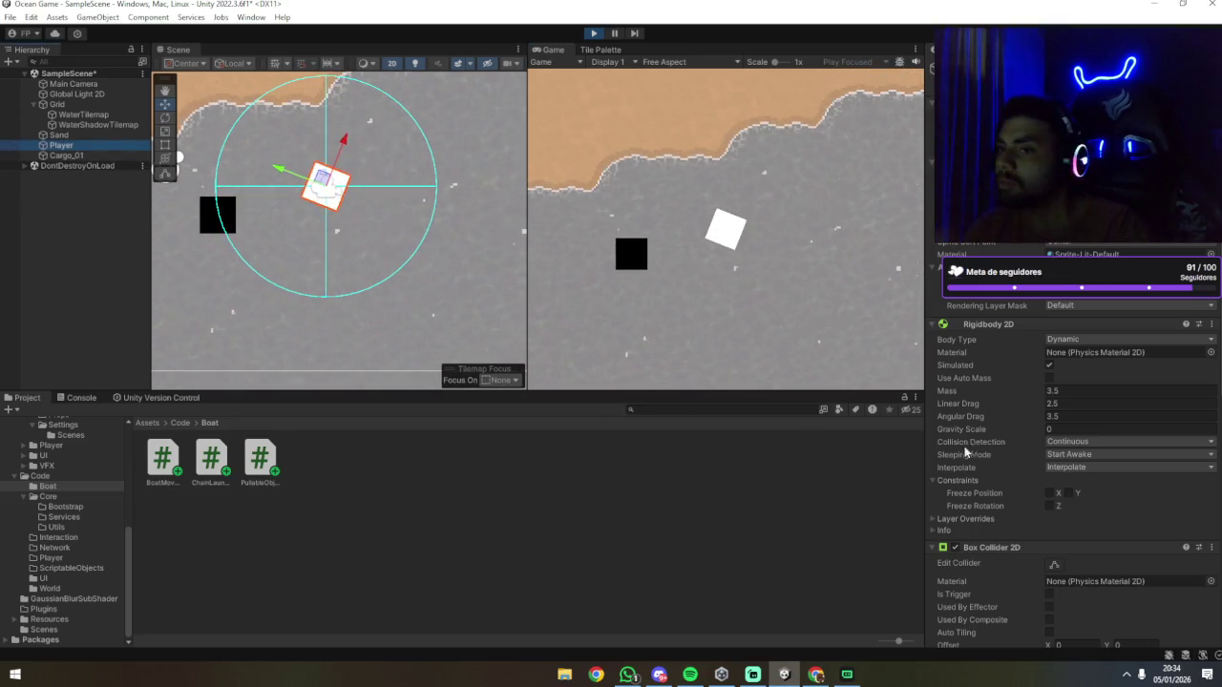
pyautogui.scroll(-10, 966, 452)
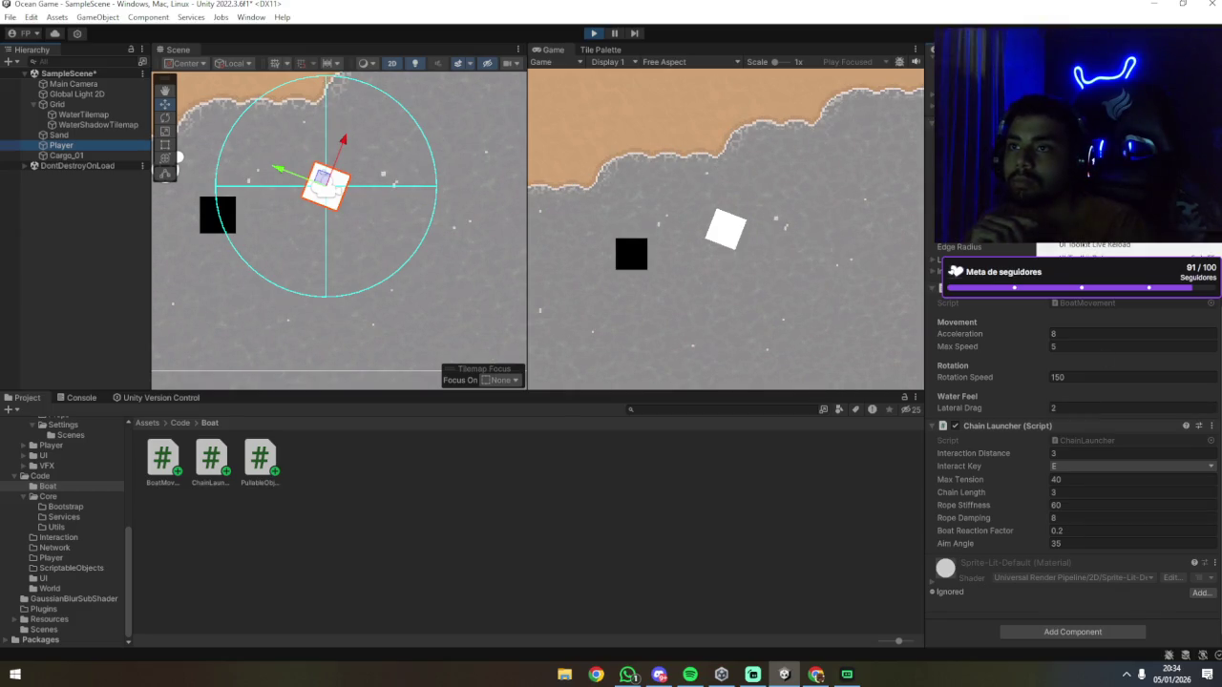
# Step: Toggle the Inspector Debug/Normal, then set Interaction Distance 3 and Chain Length 10
pyautogui.click(1174, 86)
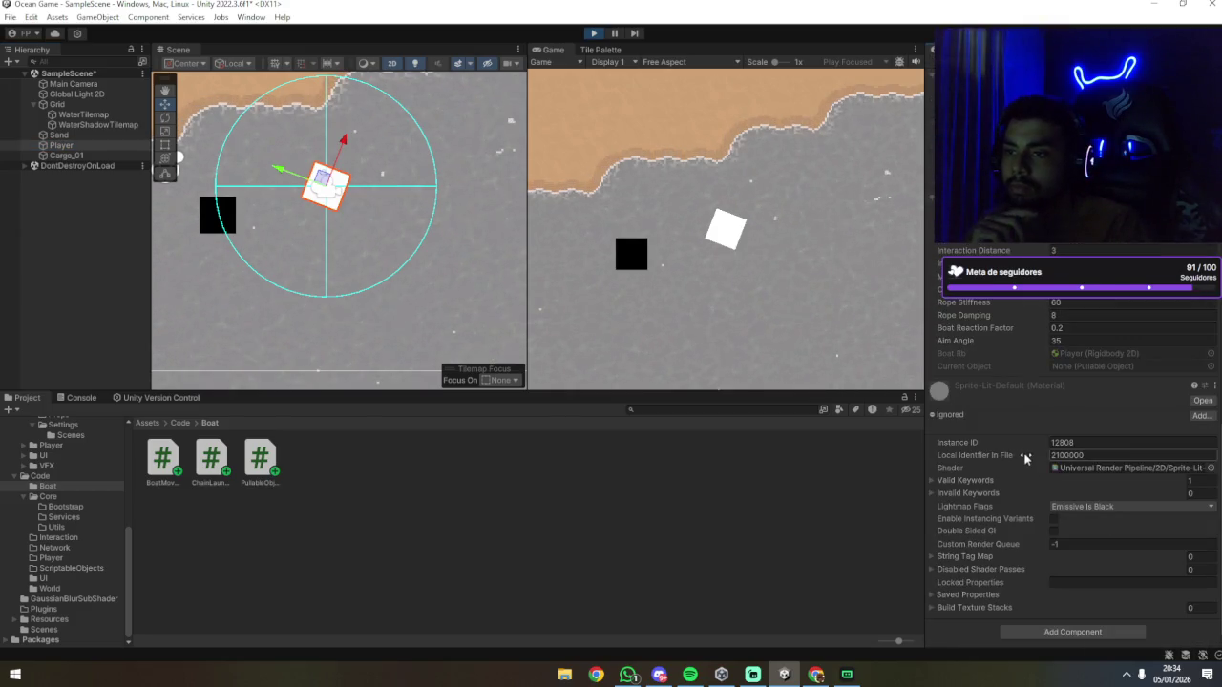
pyautogui.click(1175, 75)
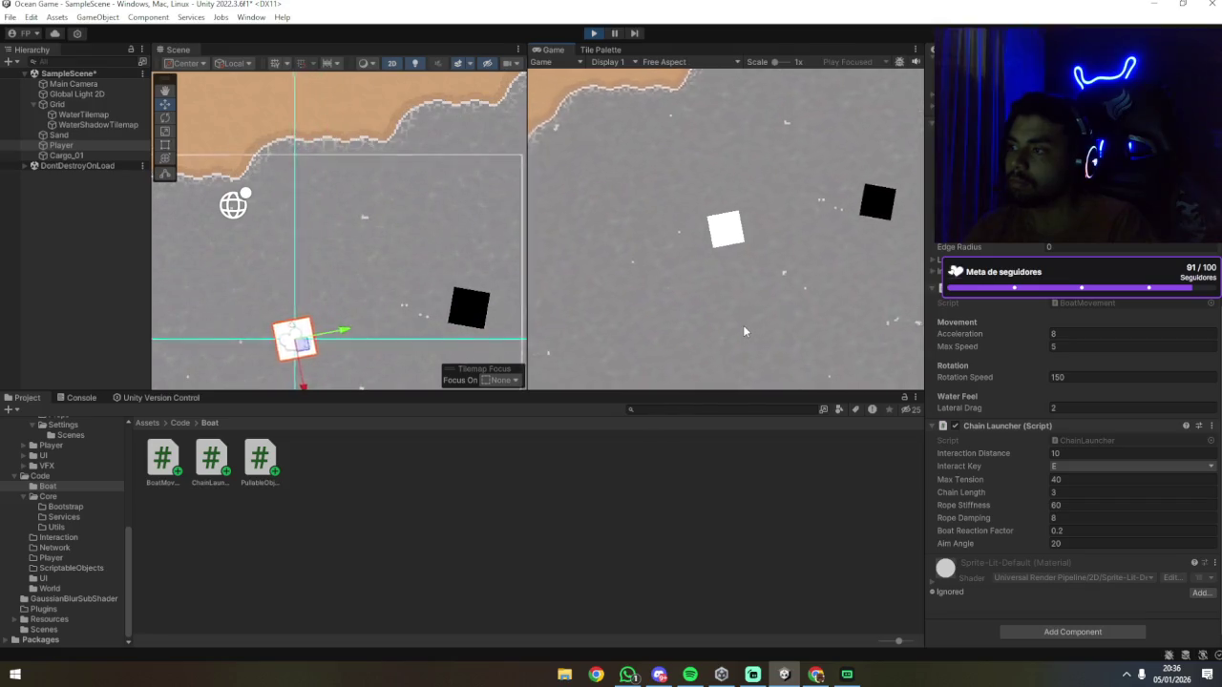
pyautogui.click(1095, 454)
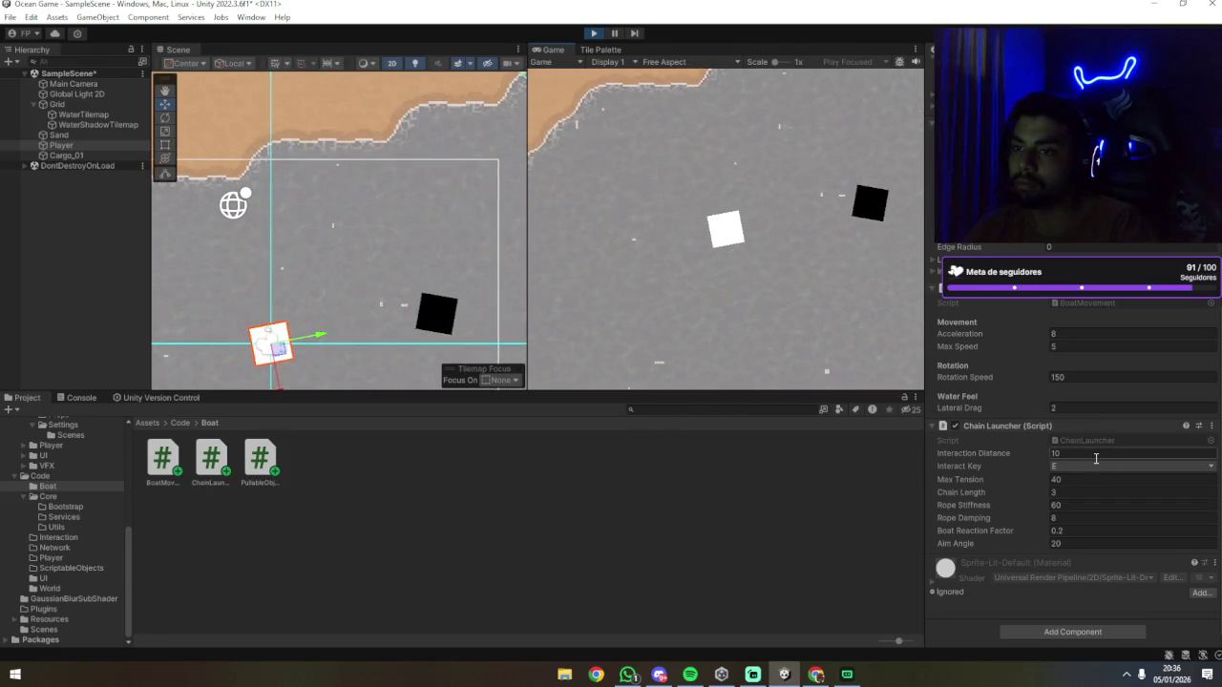
pyautogui.write('3')
pyautogui.press('Return')
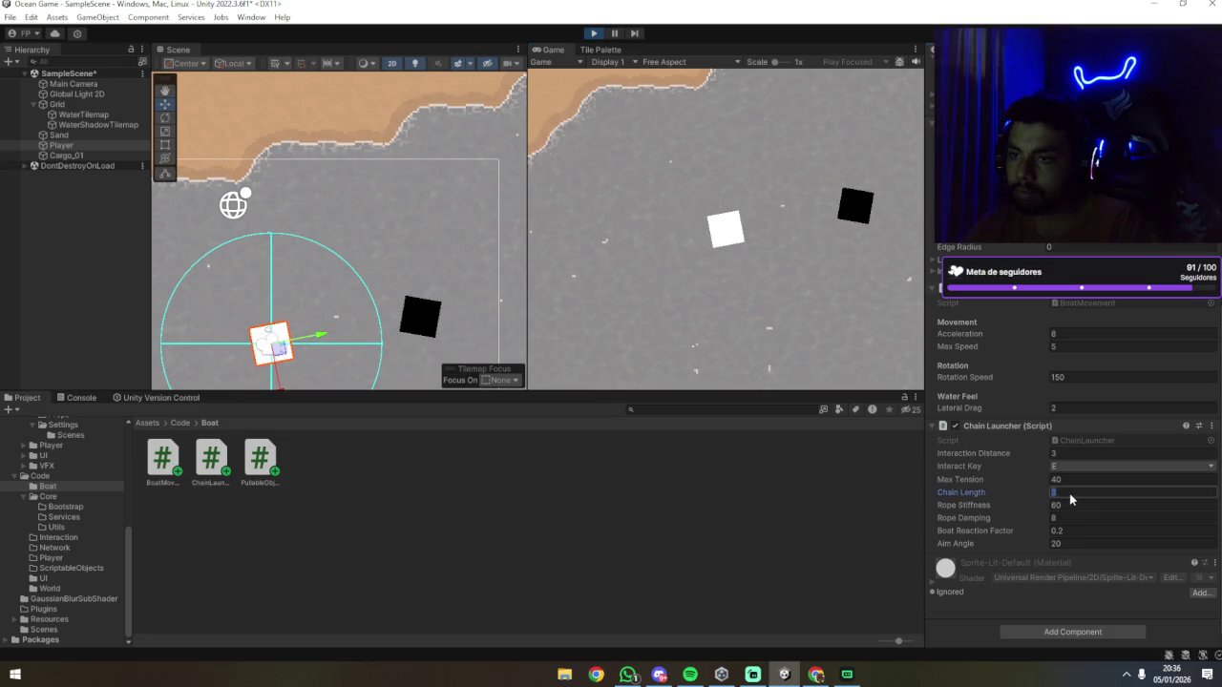
pyautogui.write('10')
pyautogui.press('Return')
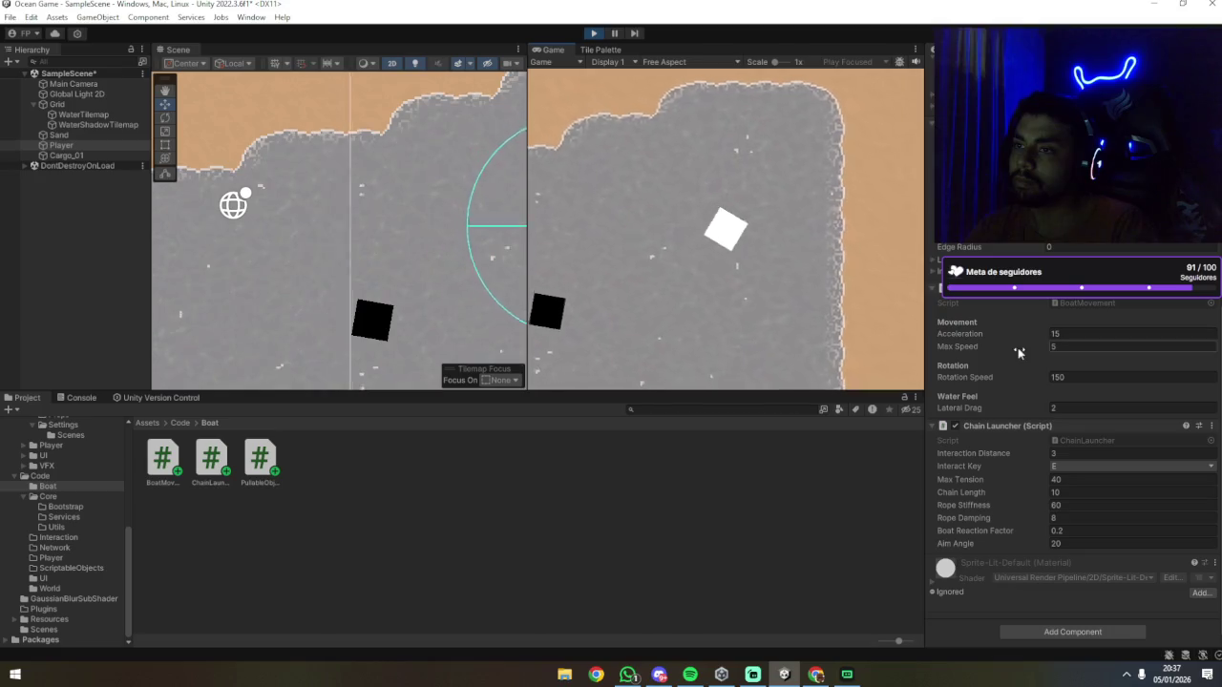
# Step: Test the boat with Max Speed 200, then 1, then 1000
pyautogui.click(1065, 352)
pyautogui.write('200')
pyautogui.click(843, 260)
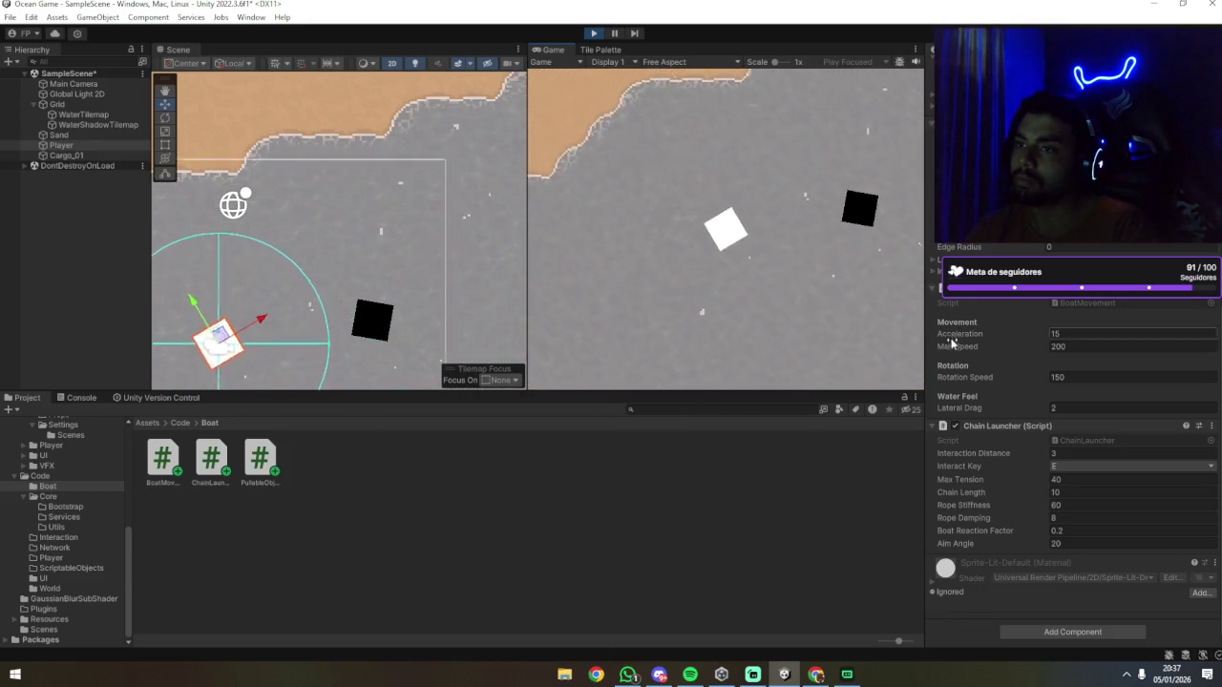
pyautogui.click(1075, 347)
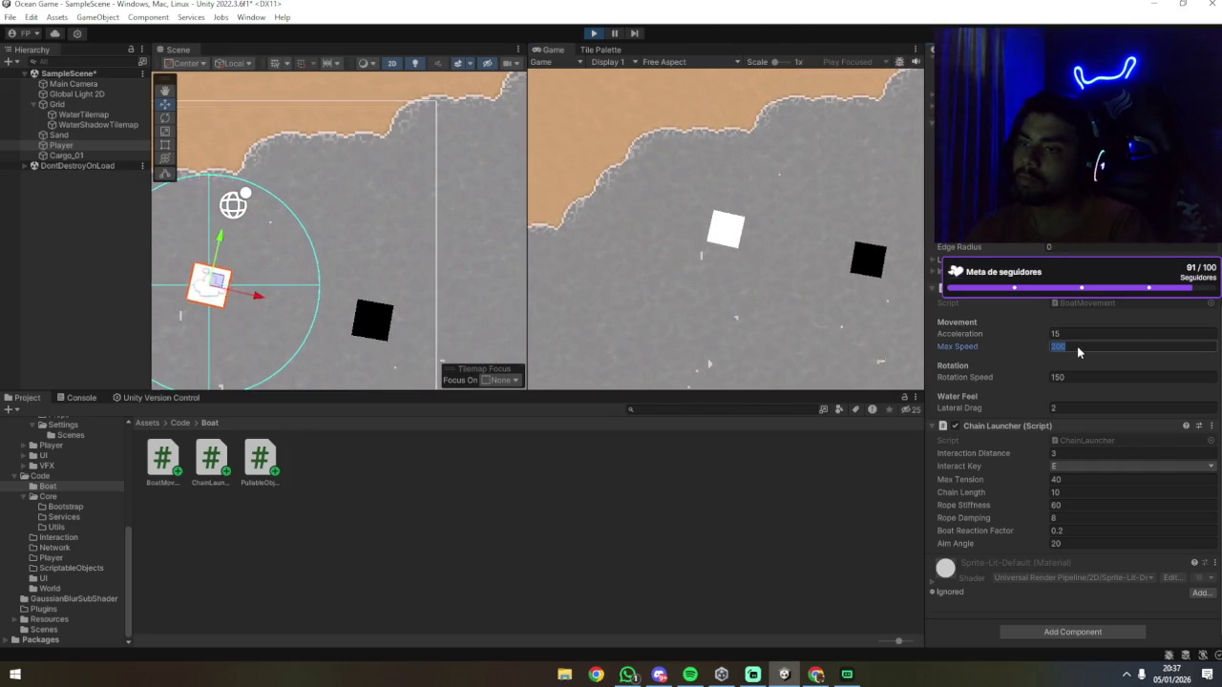
pyautogui.write('1')
pyautogui.click(575, 279)
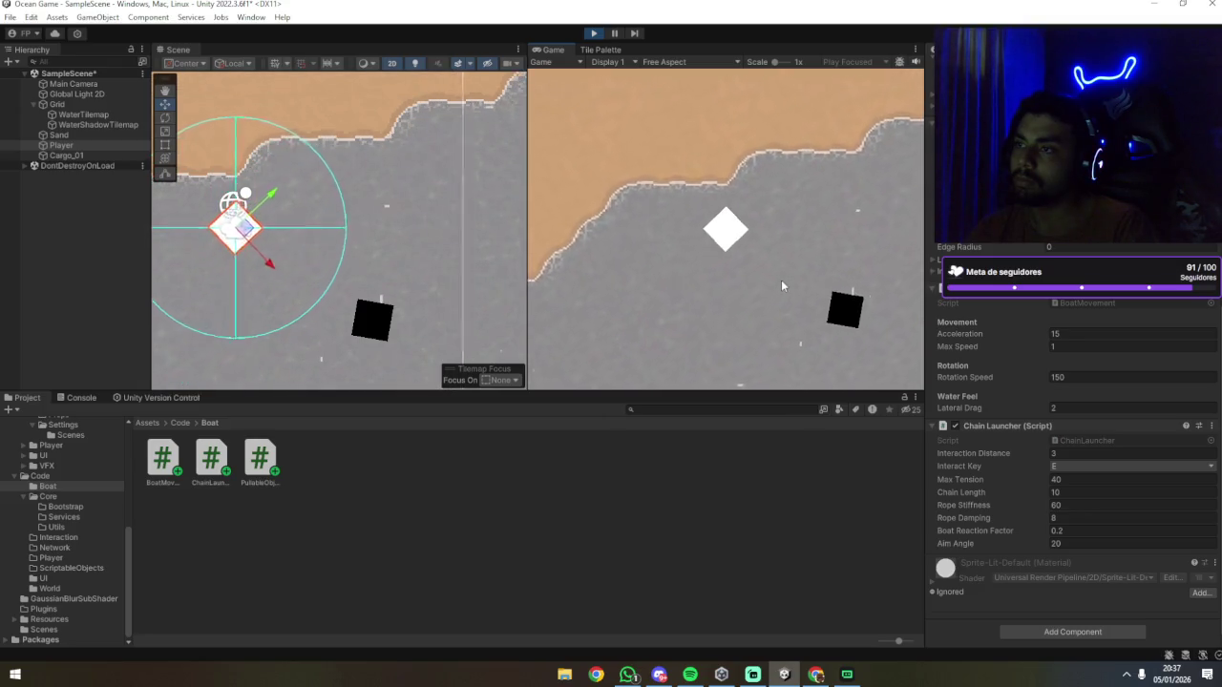
pyautogui.click(1090, 346)
pyautogui.write('1000')
pyautogui.press('Return')
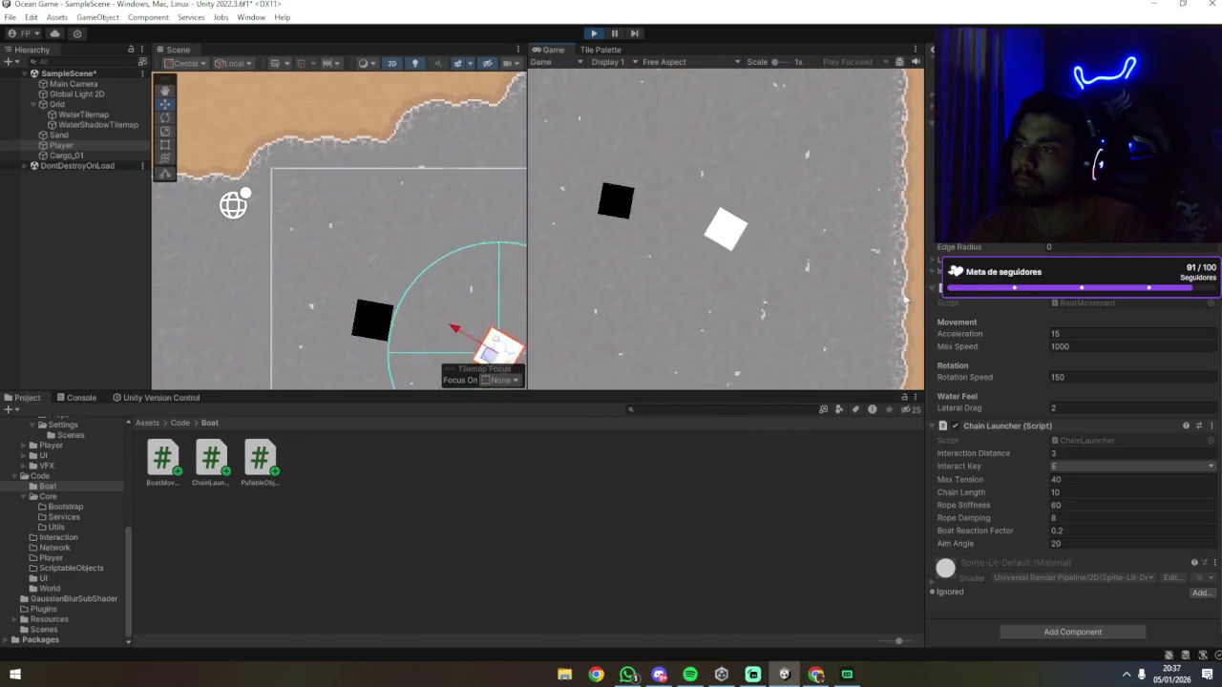
# Step: Set Acceleration to 50 and lower Max Speed back to 1
pyautogui.click(1070, 334)
pyautogui.write('50')
pyautogui.click(879, 274)
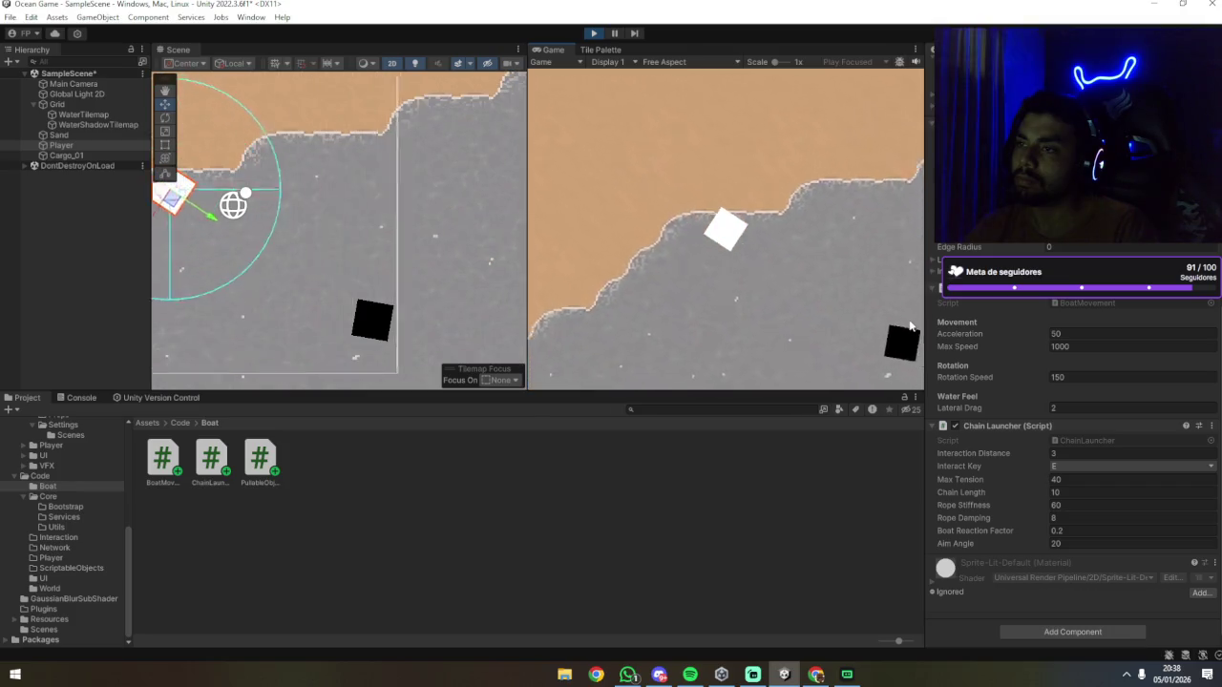
pyautogui.click(1069, 347)
pyautogui.write('1')
pyautogui.press('Return')
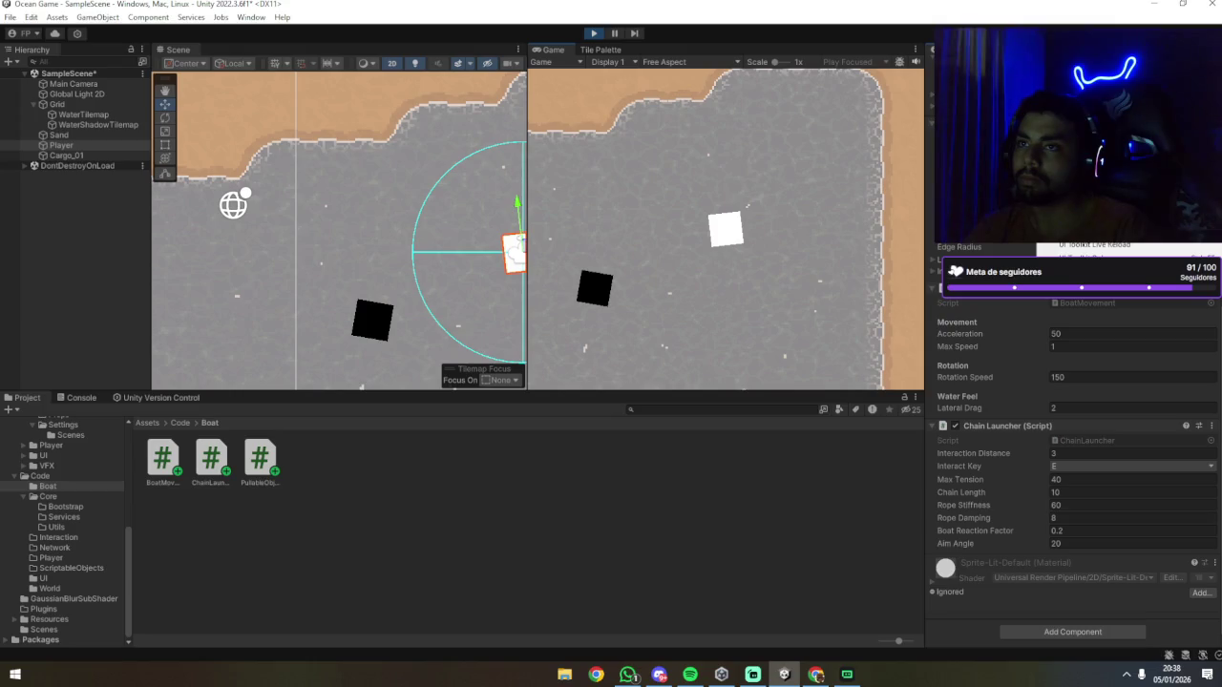
# Step: Scroll through the Player's Inspector components while the boat sails toward the shore
pyautogui.scroll(8, 1074, 439)
pyautogui.scroll(-8, 1062, 305)
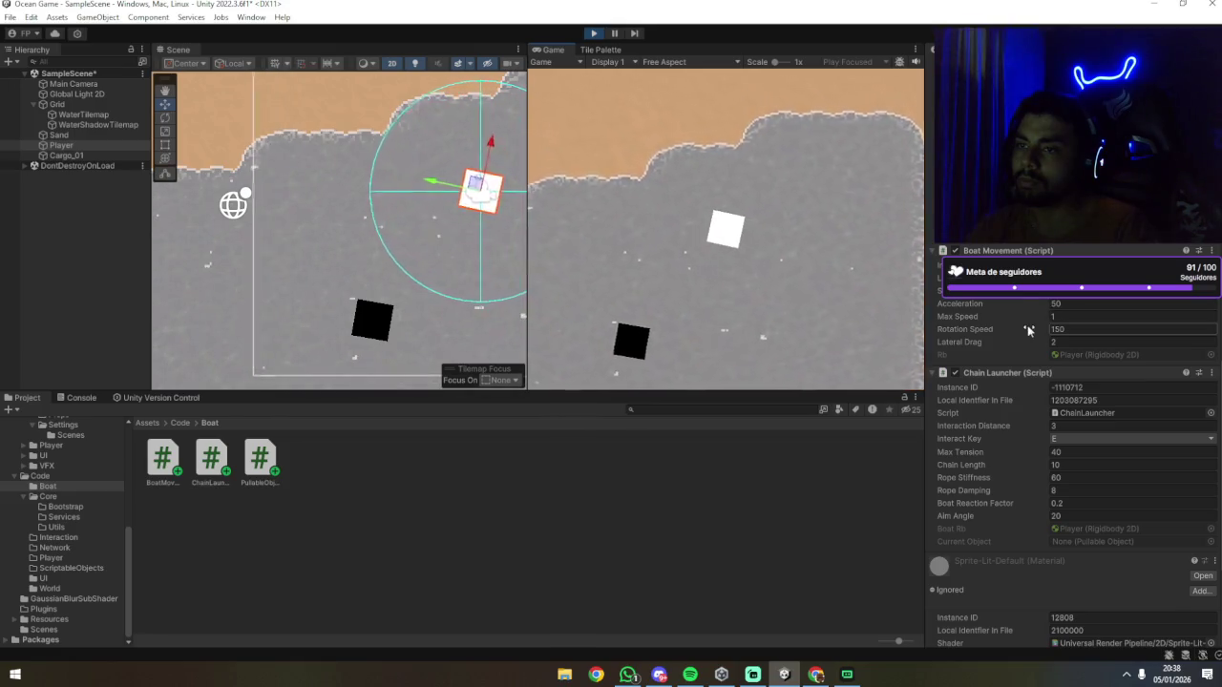
pyautogui.scroll(-4, 1028, 329)
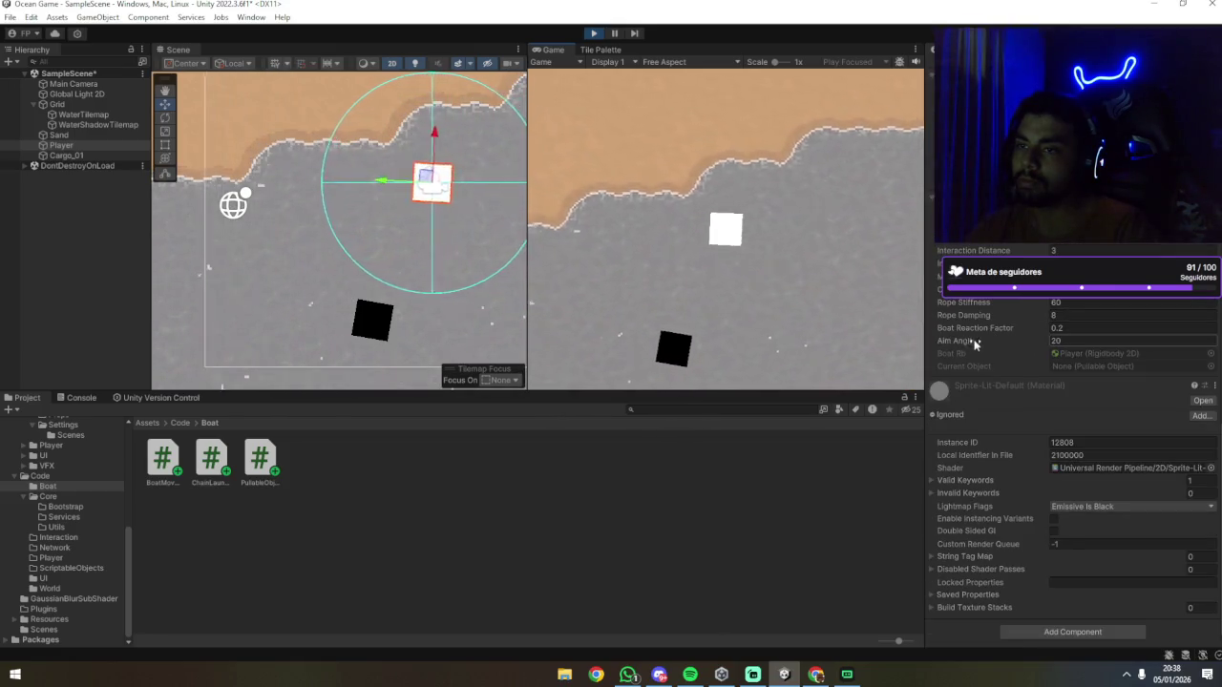
pyautogui.scroll(8, 985, 346)
pyautogui.scroll(10, 988, 341)
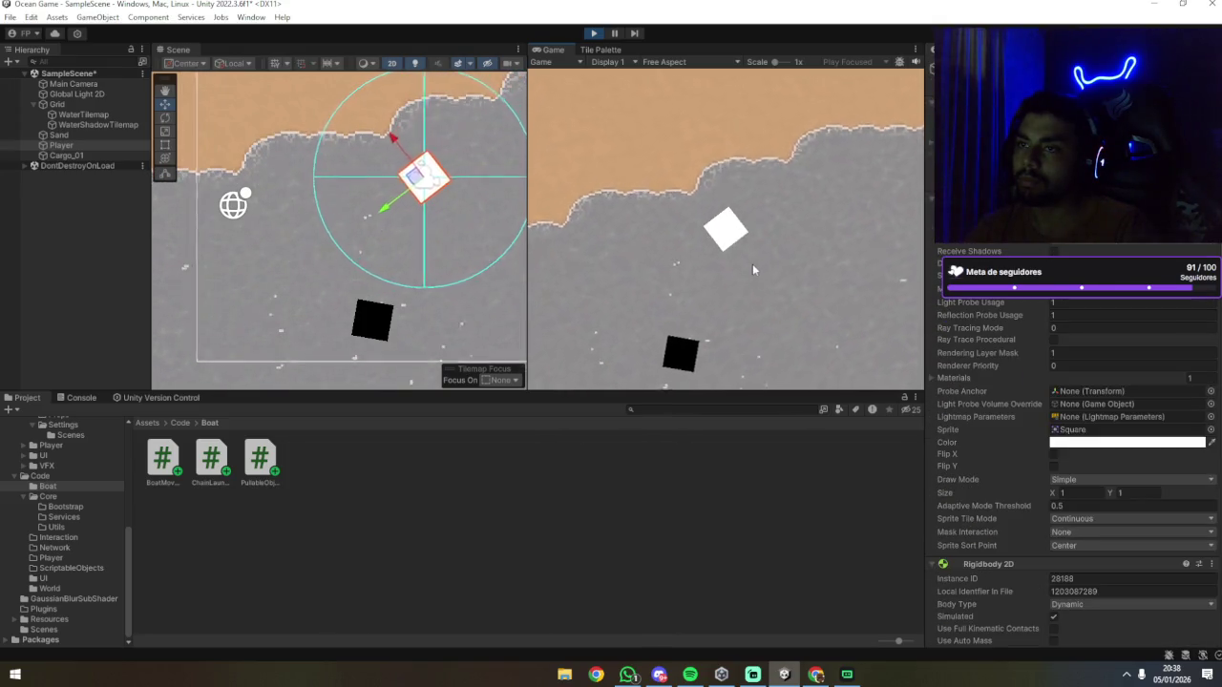
pyautogui.scroll(-5, 983, 342)
pyautogui.scroll(-2, 983, 342)
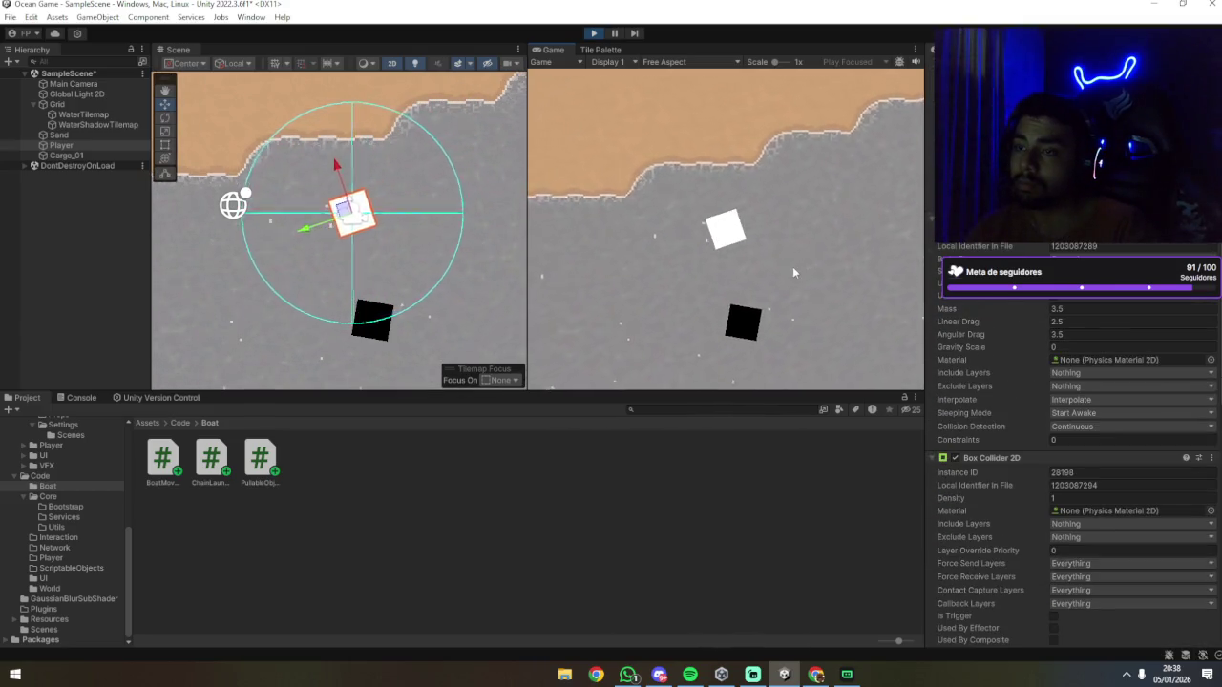
pyautogui.scroll(-4, 959, 323)
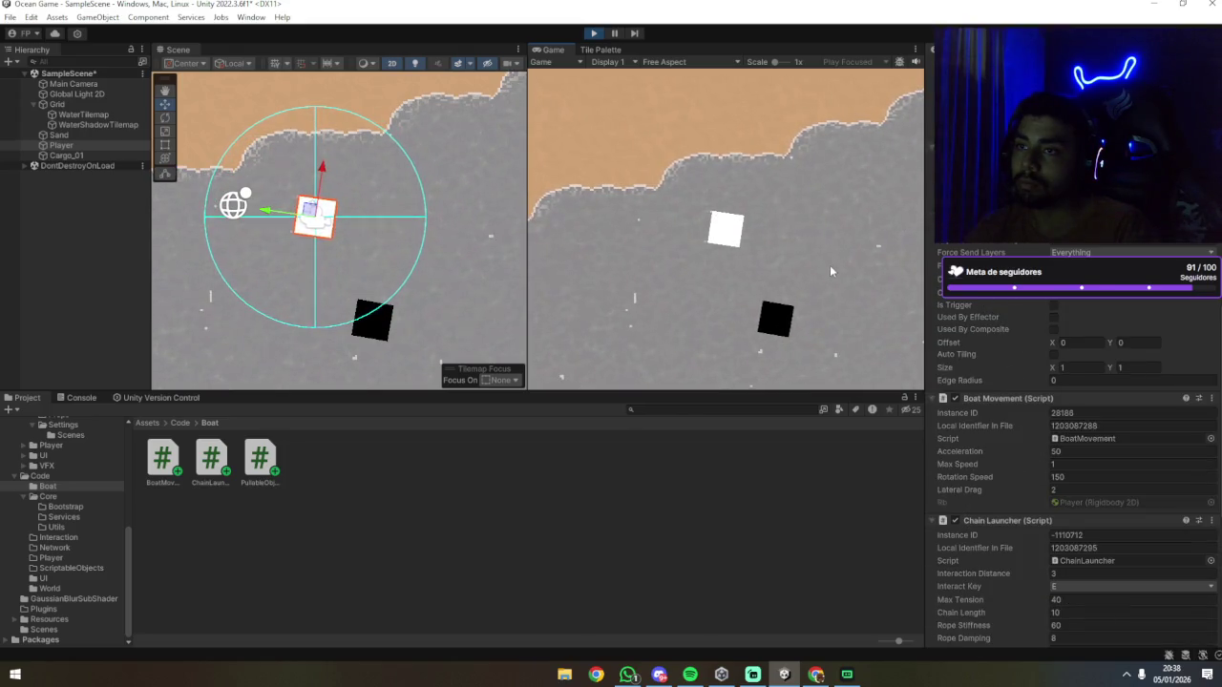
pyautogui.scroll(-5, 969, 306)
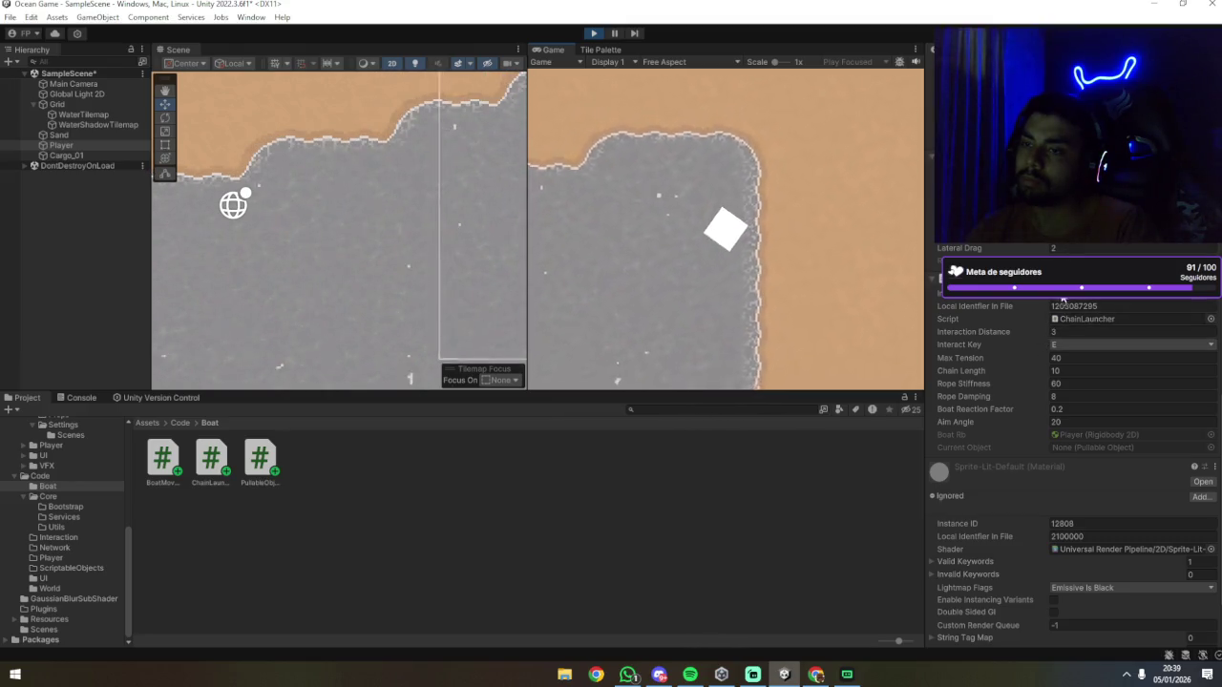
# Step: Steer the boat left away from the shore with A and D, scrolling to Boat Movement
pyautogui.scroll(6, 1027, 322)
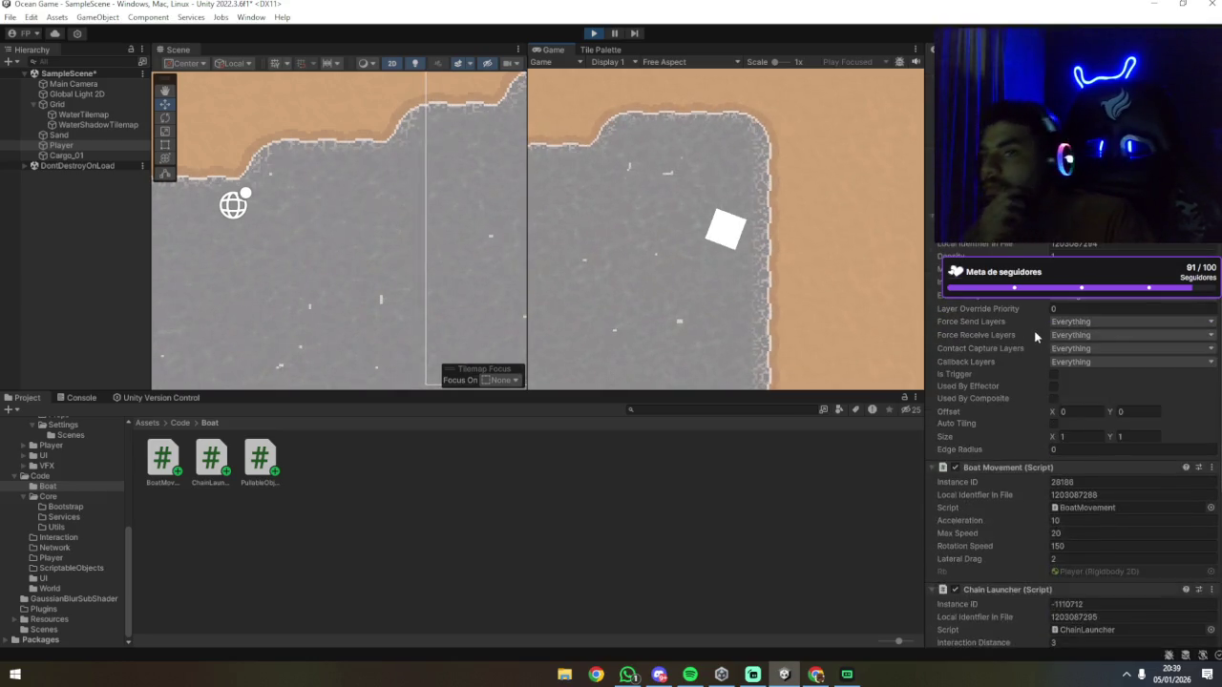
pyautogui.scroll(2, 1036, 336)
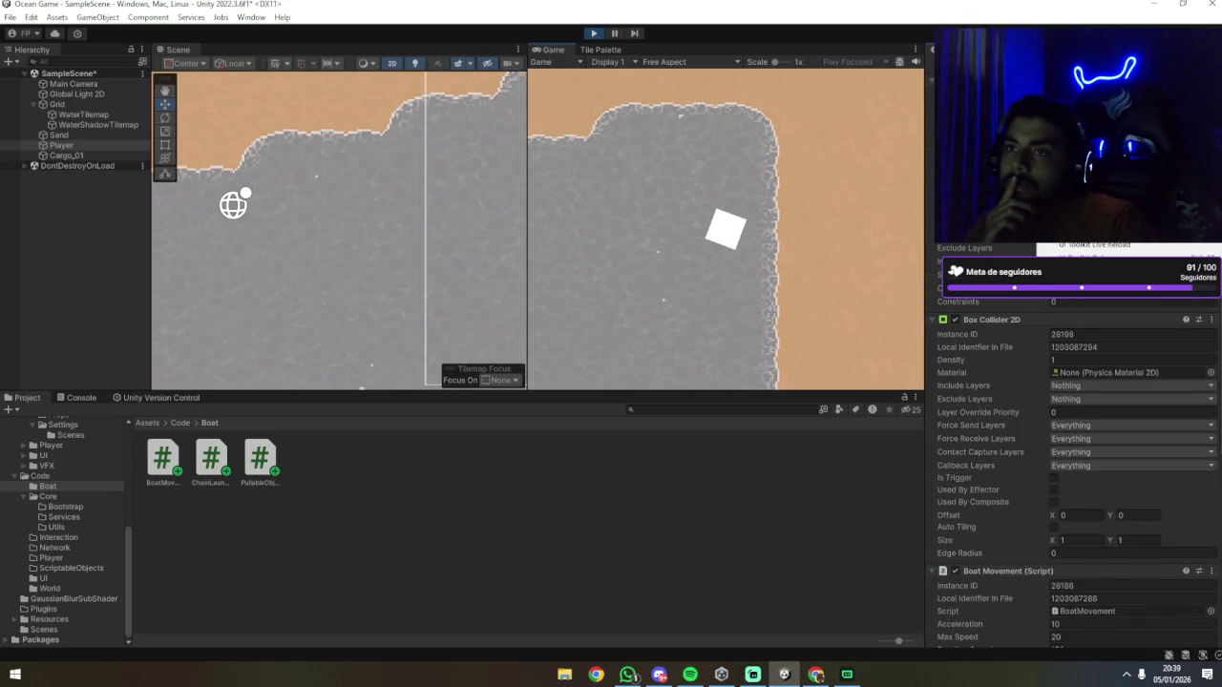
pyautogui.scroll(5, 1010, 313)
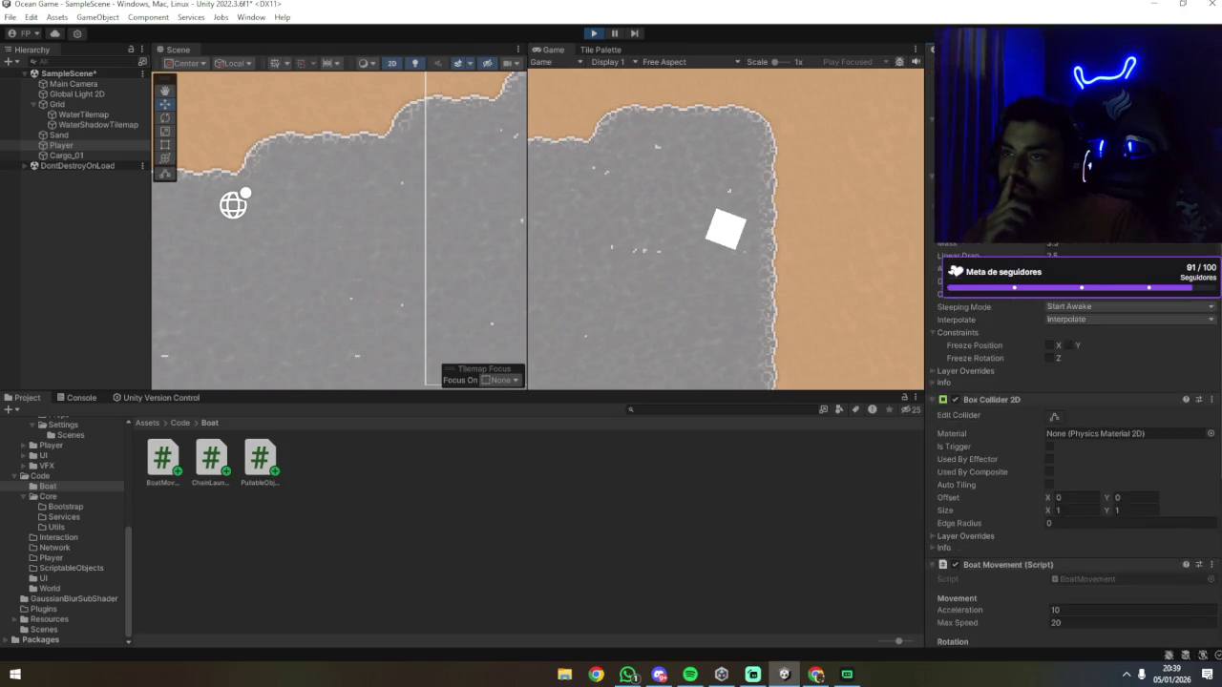
pyautogui.scroll(-2, 1010, 313)
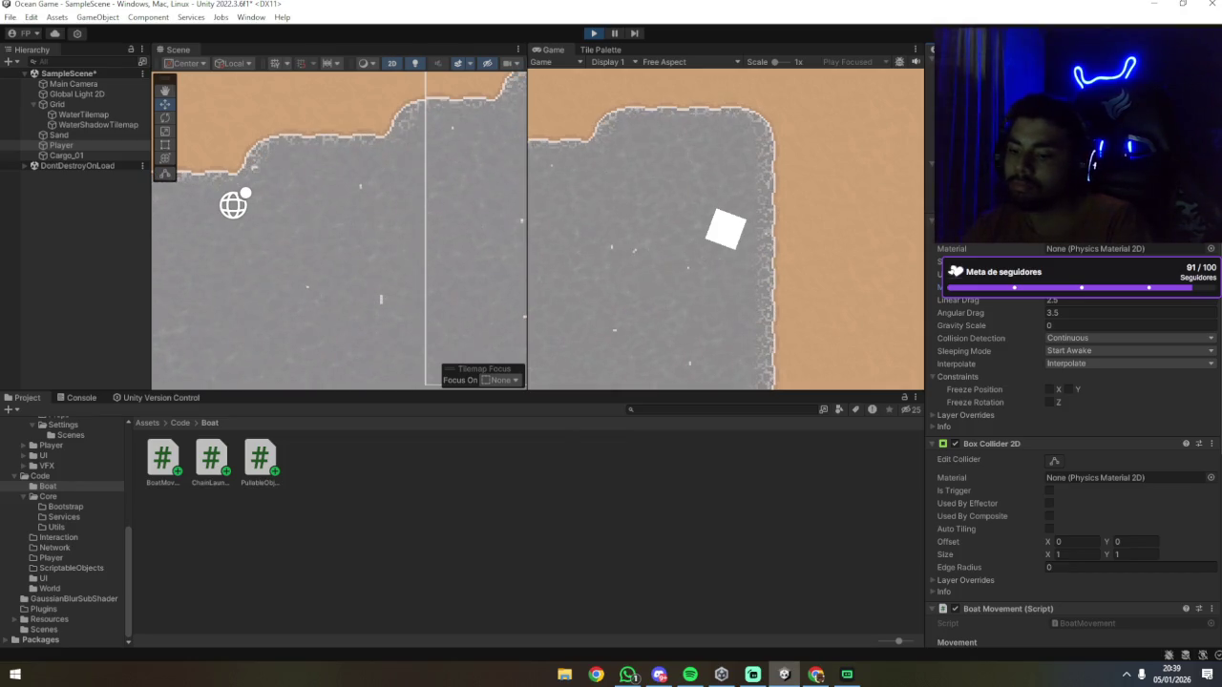
pyautogui.press('a')
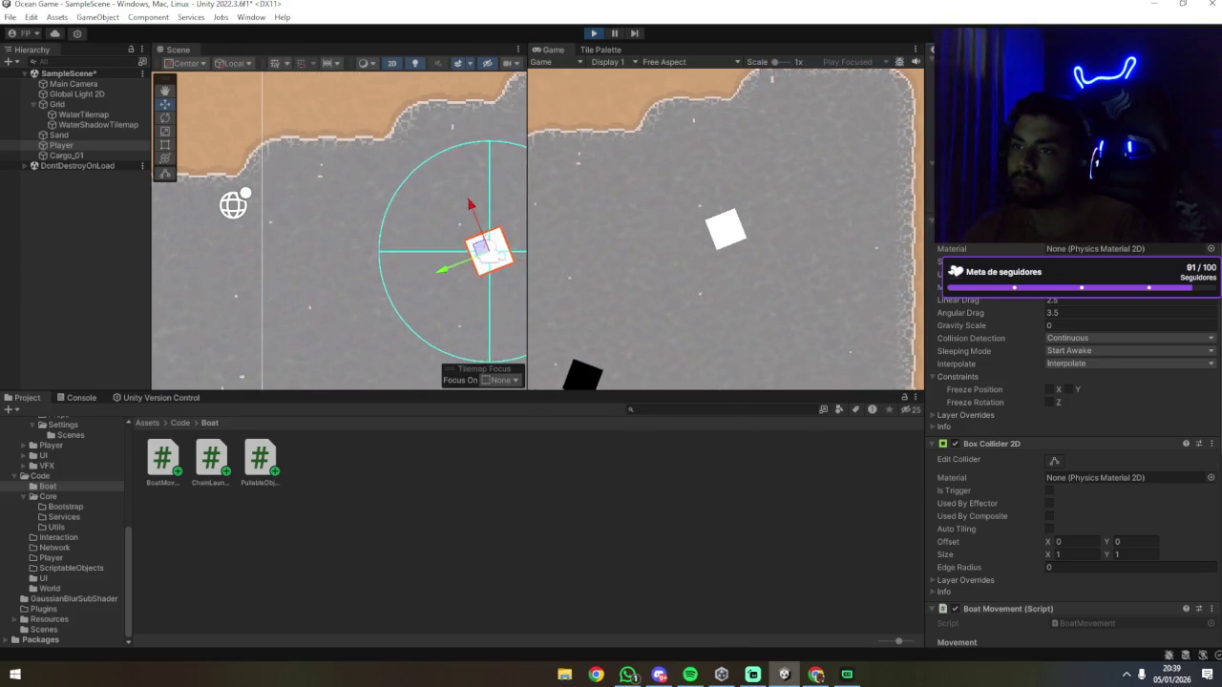
pyautogui.press('d')
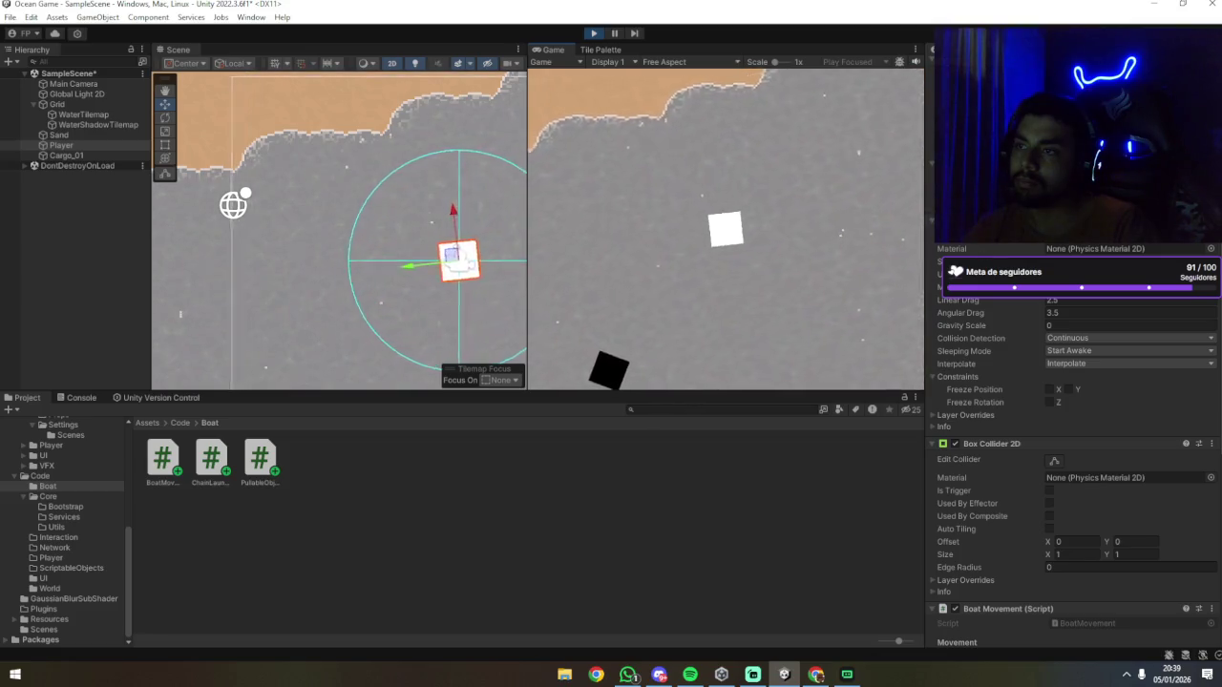
pyautogui.press('a')
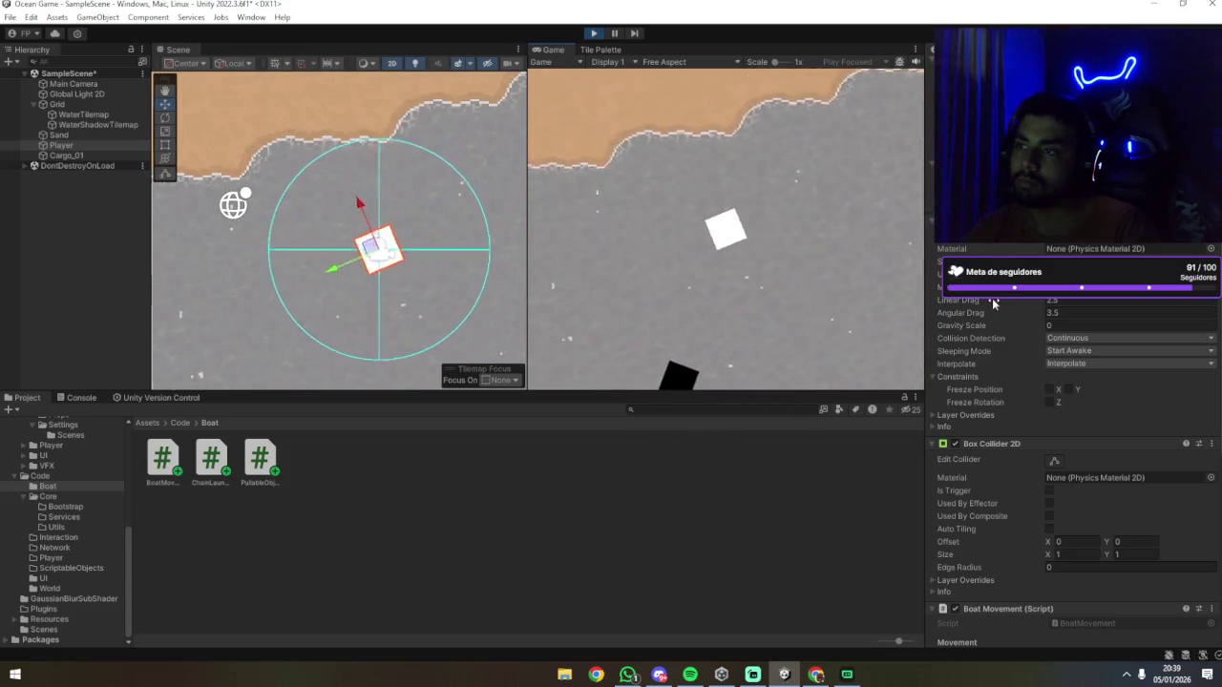
pyautogui.scroll(-6, 980, 301)
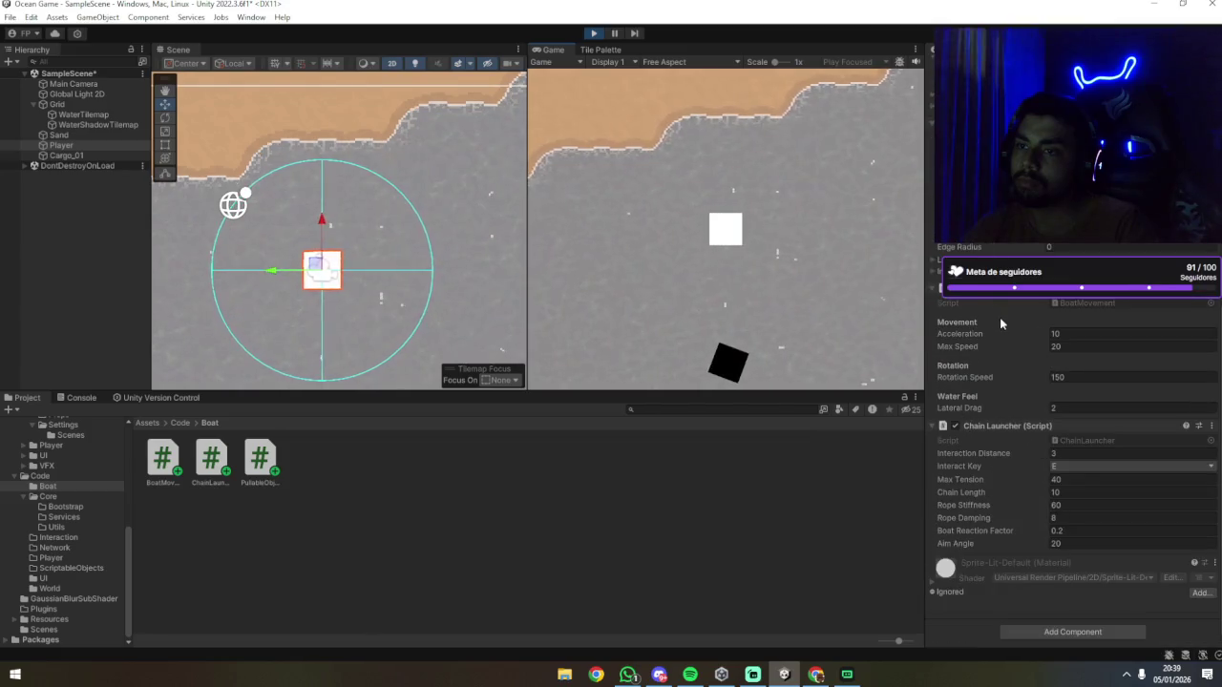
pyautogui.scroll(5, 1038, 321)
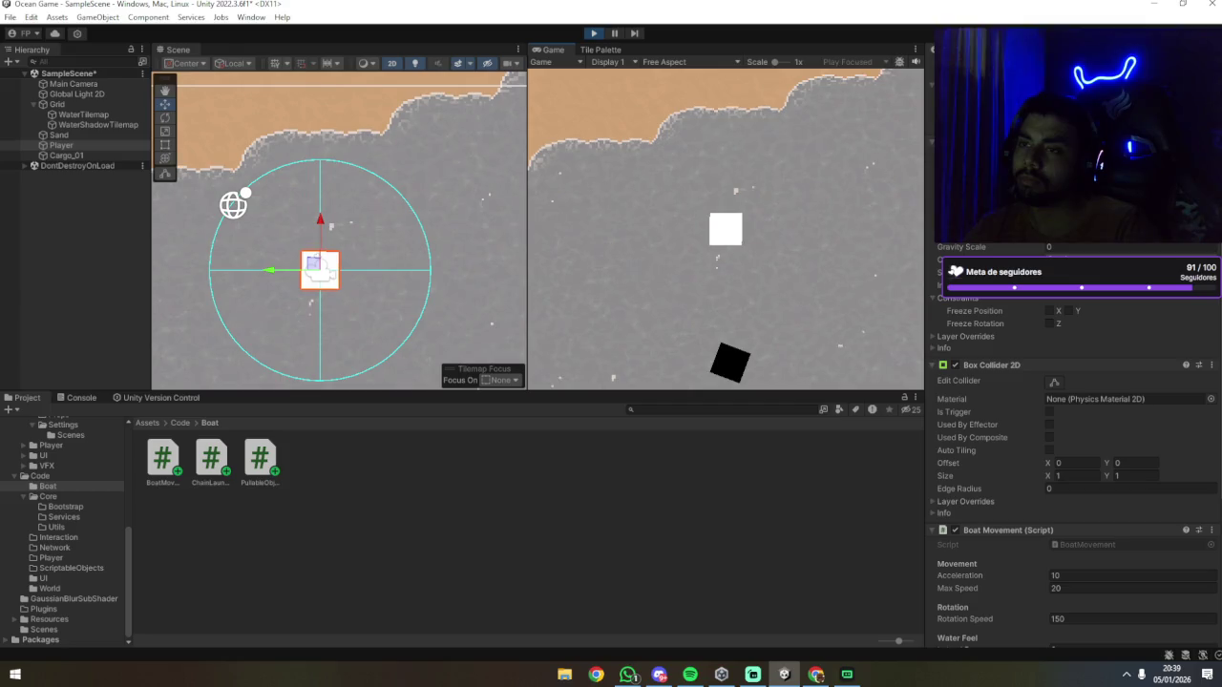
pyautogui.scroll(-5, 1029, 319)
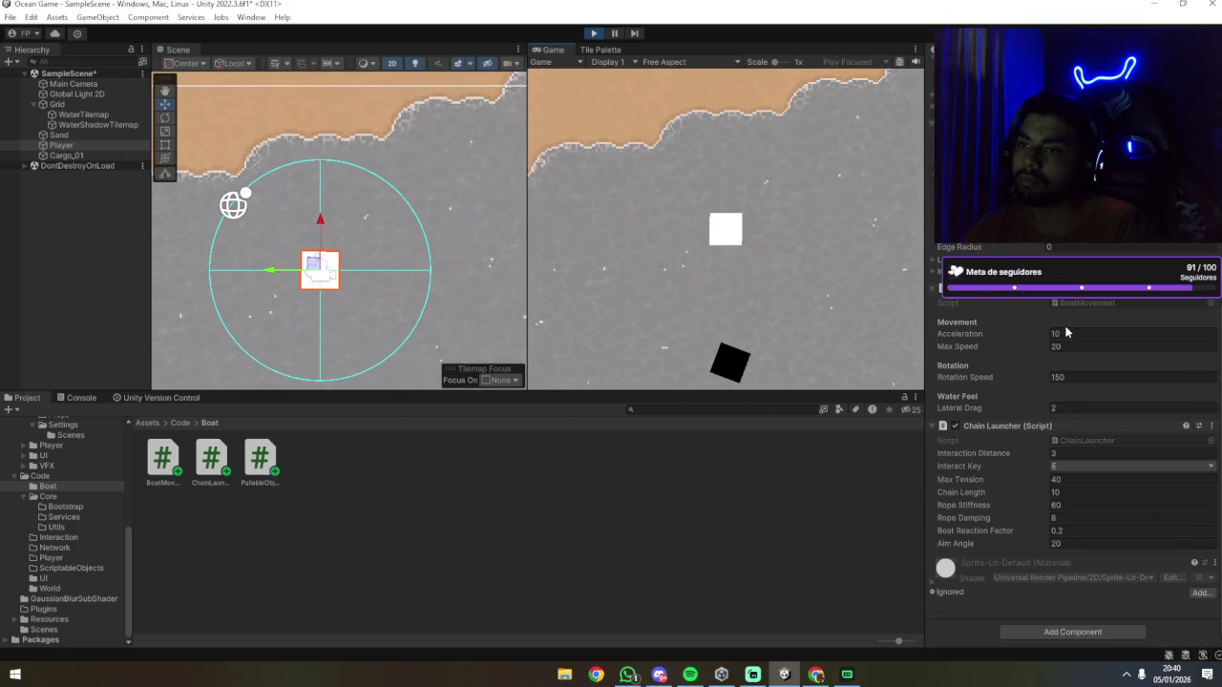
# Step: Set Acceleration to 20, steer toward the black crate and chain it with E
pyautogui.write('20')
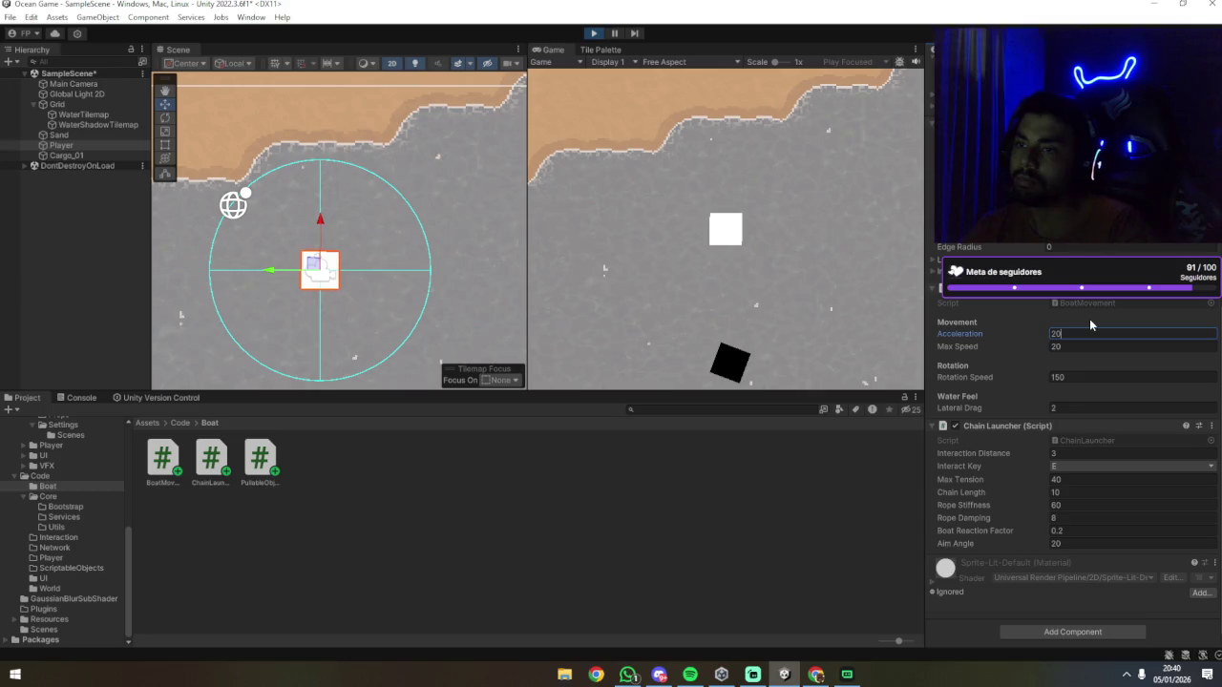
pyautogui.click(794, 279)
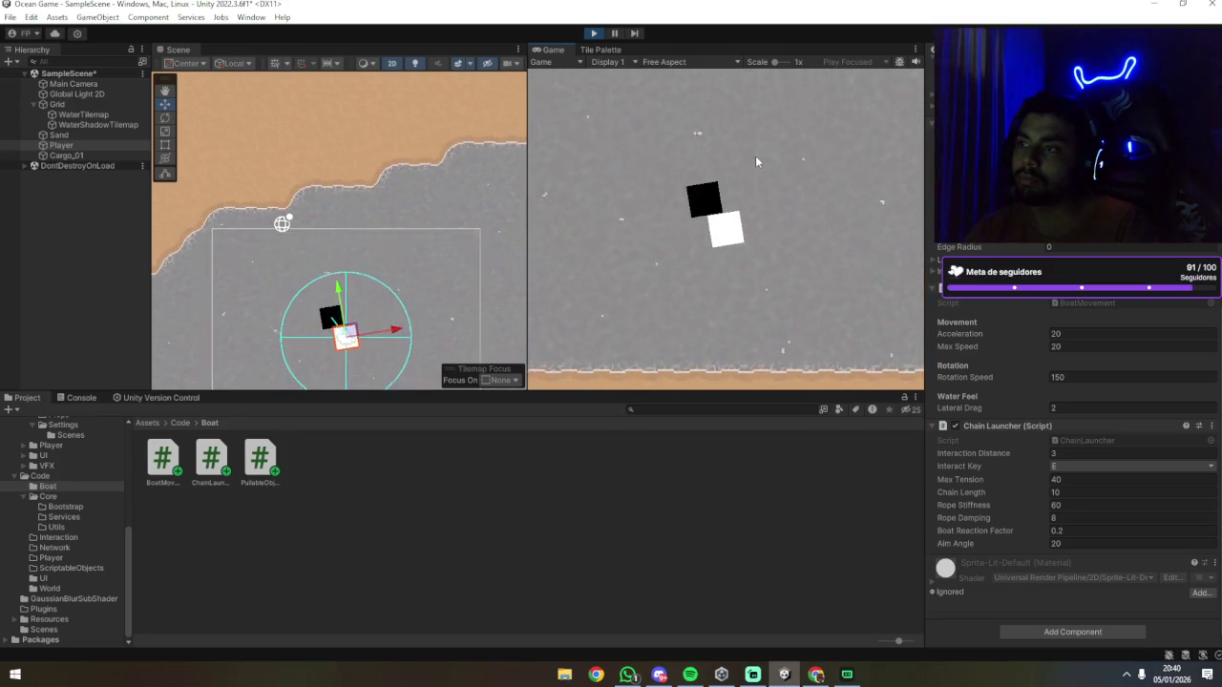
pyautogui.press('d')
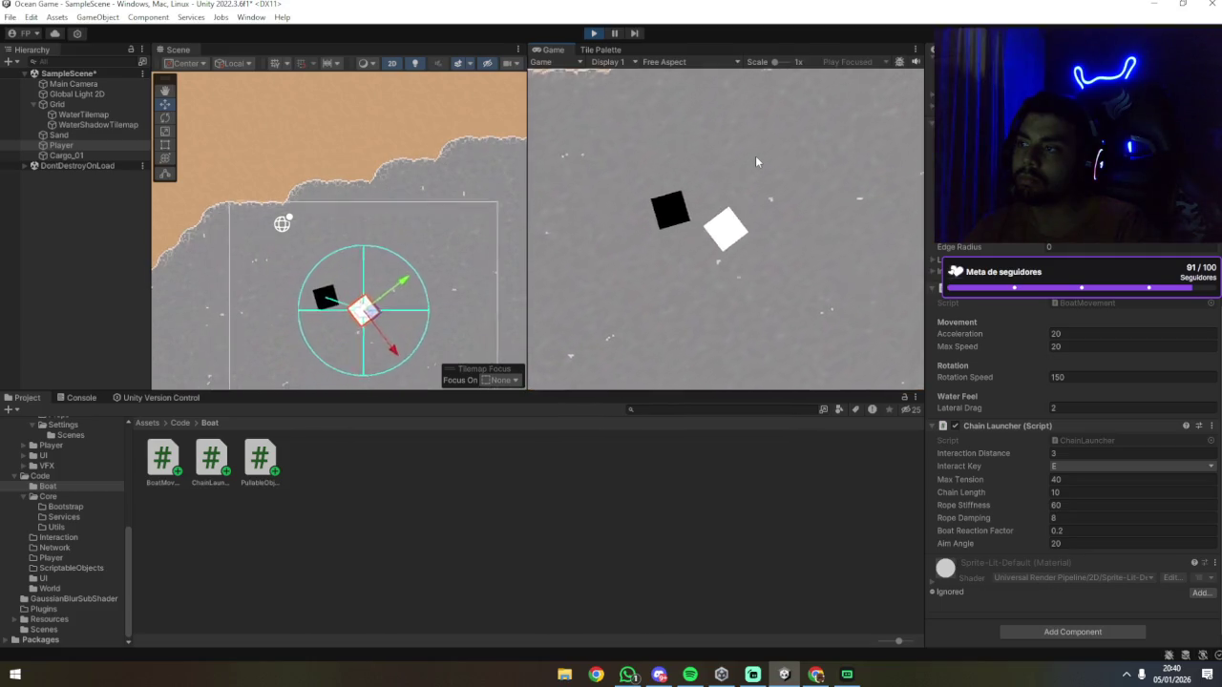
pyautogui.press('e')
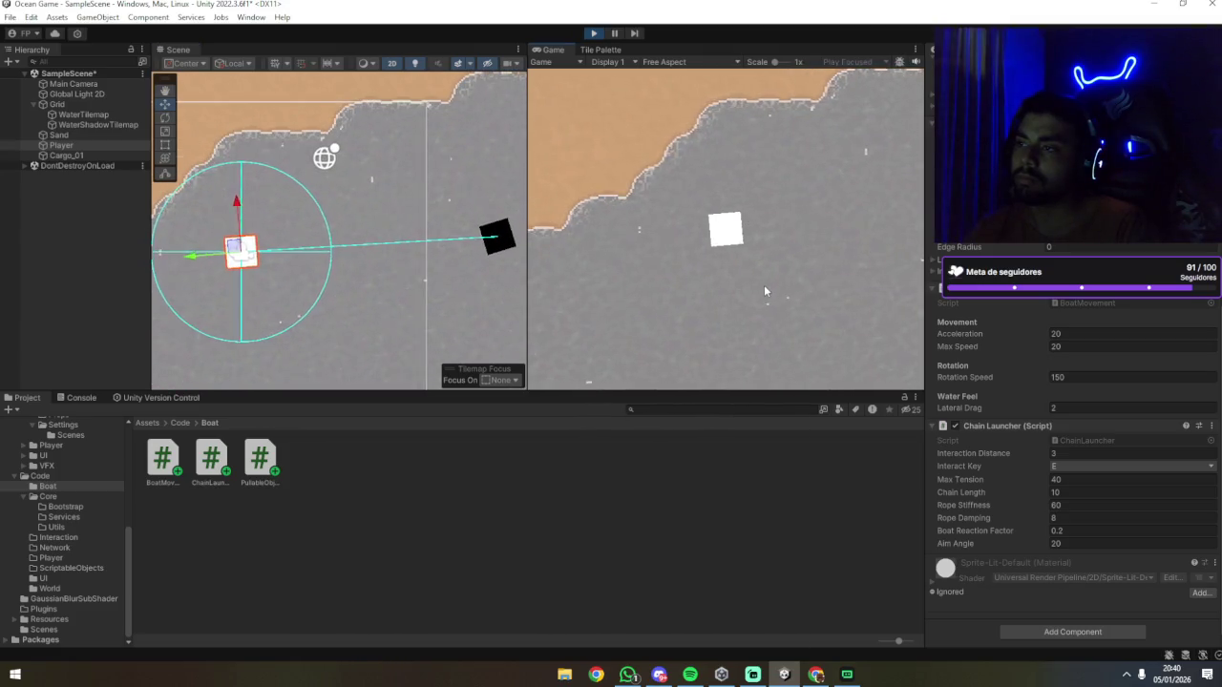
pyautogui.click(1065, 493)
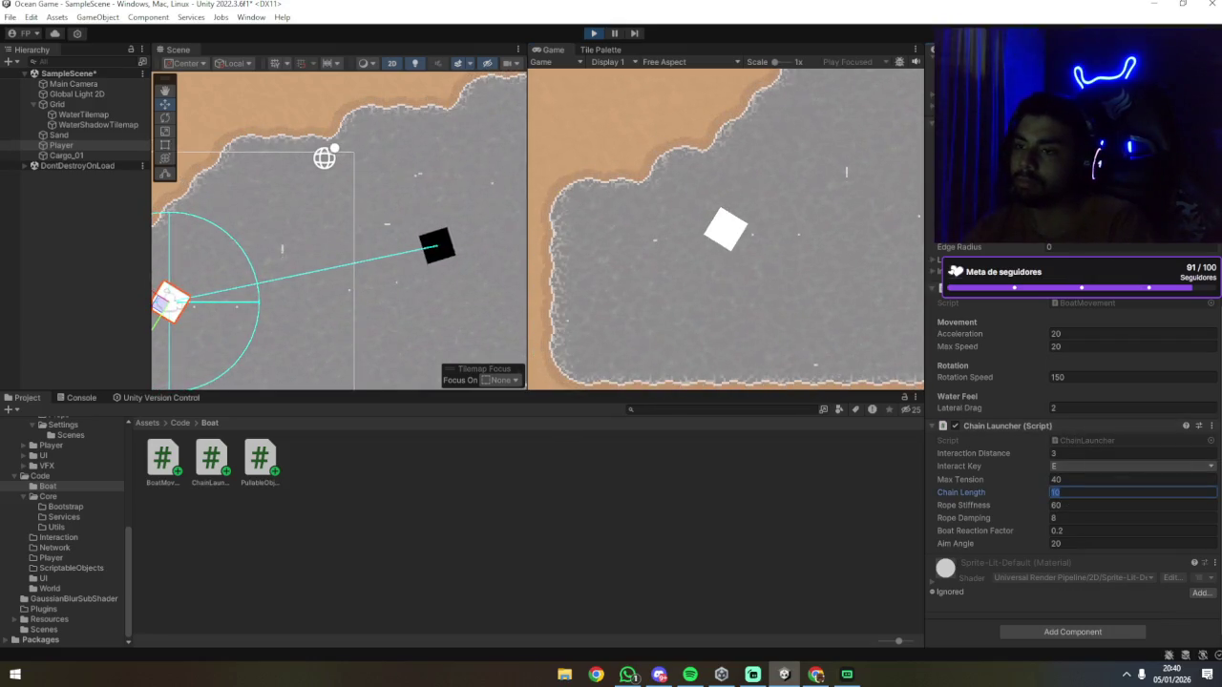
# Step: Shorten Chain Length to 5 while towing, then stop the running game
pyautogui.write('5')
pyautogui.press('Return')
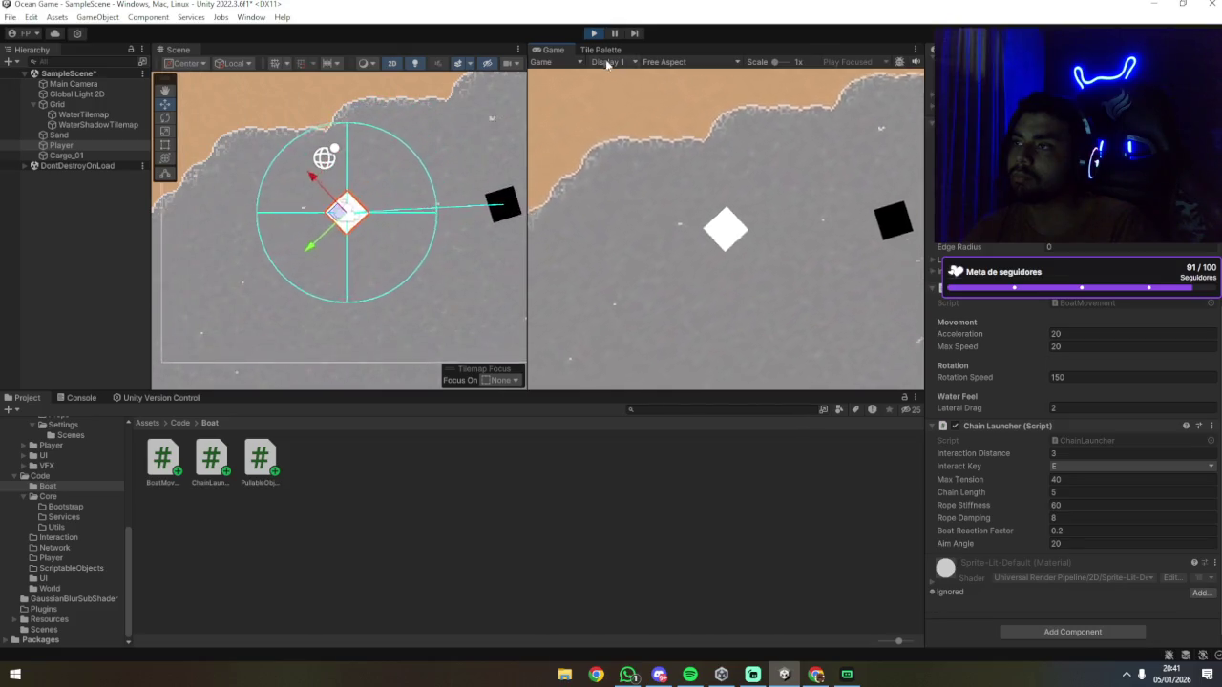
pyautogui.click(593, 34)
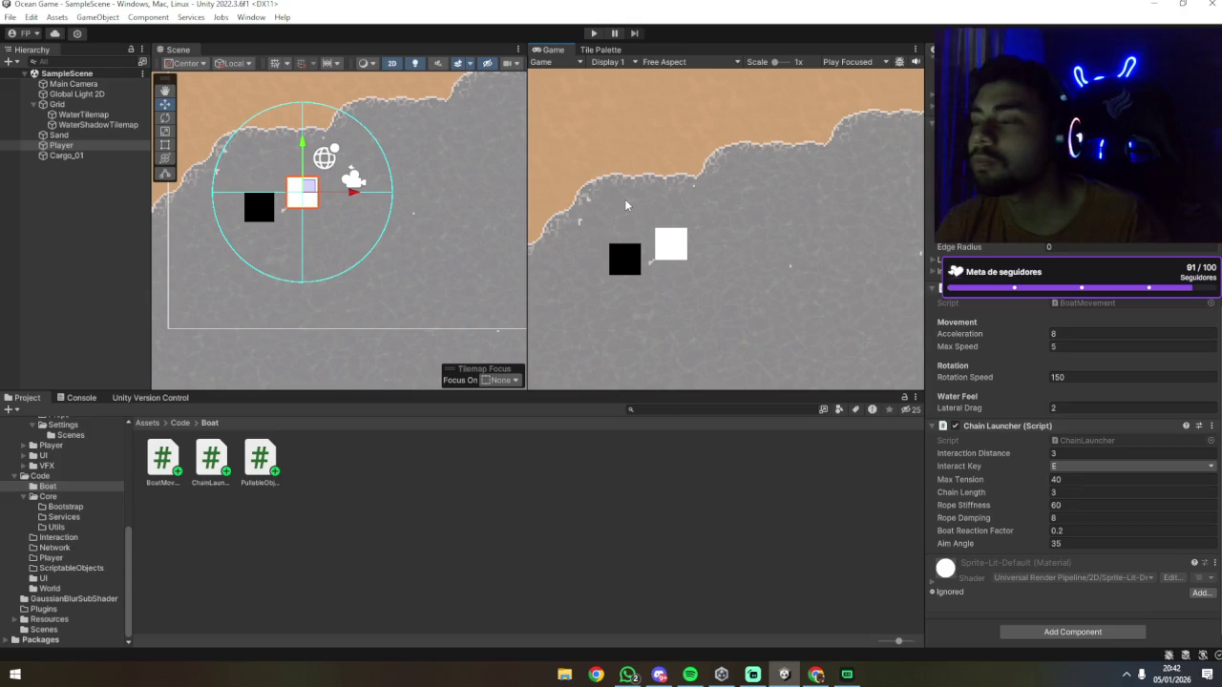
# Step: Pan the Scene view across the map and clear the selection
pyautogui.scroll(-5, 423, 220)
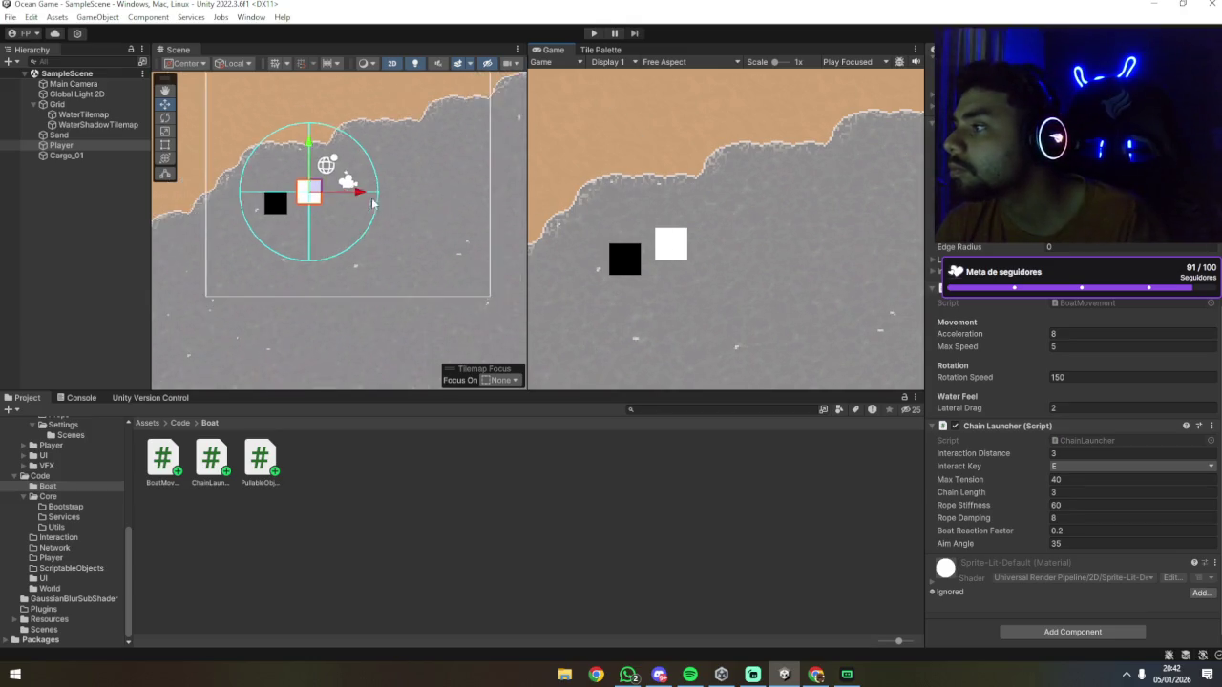
pyautogui.moveTo(423, 221); pyautogui.dragTo(436, 221)
pyautogui.click(208, 364)
pyautogui.click(159, 312)
pyautogui.scroll(-3, 283, 243)
pyautogui.moveTo(292, 254)
pyautogui.mouseDown()
pyautogui.moveTo(335, 237)
pyautogui.moveTo(318, 259)
pyautogui.mouseUp()
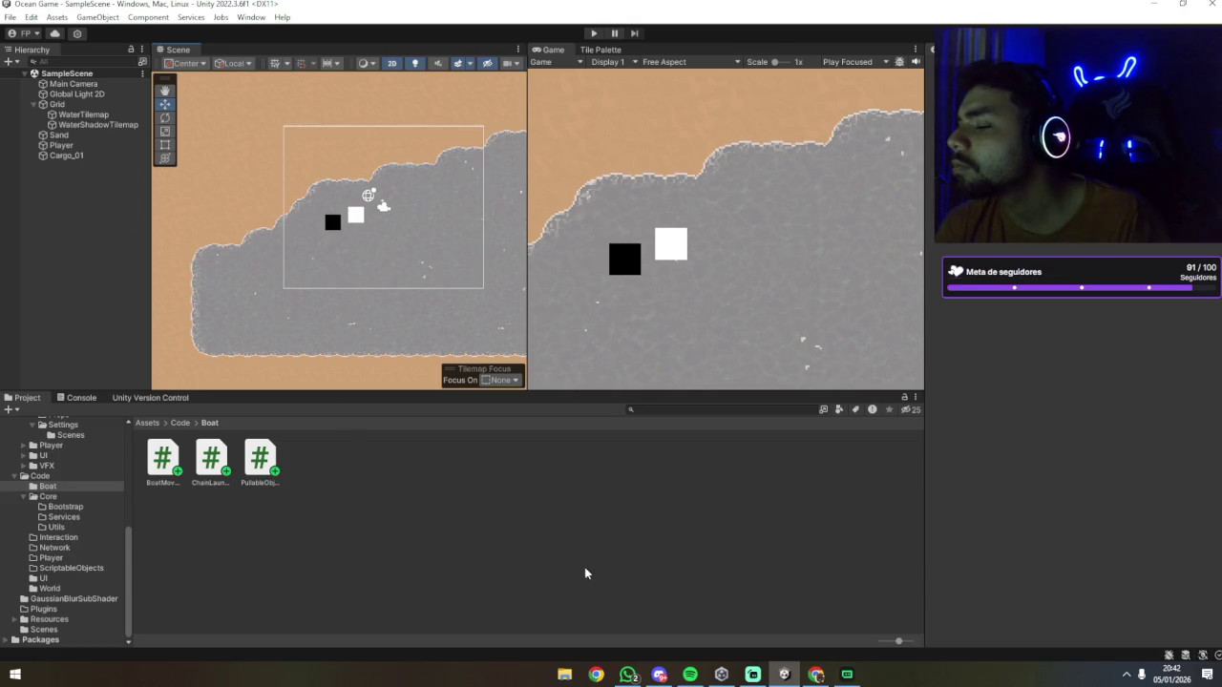
pyautogui.click(847, 674)
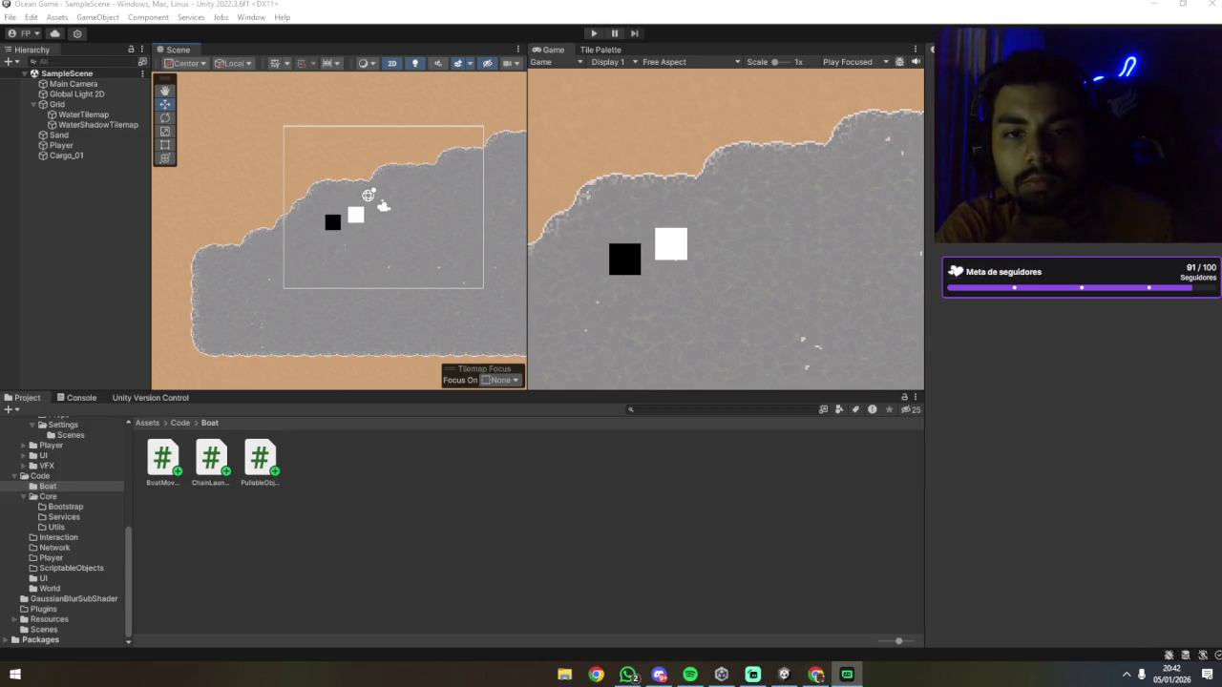
# Step: Select Player, Grid, then WaterTilemap to inspect its Tilemap Renderer and WaterMaterialNew material
pyautogui.click(65, 147)
pyautogui.click(71, 124)
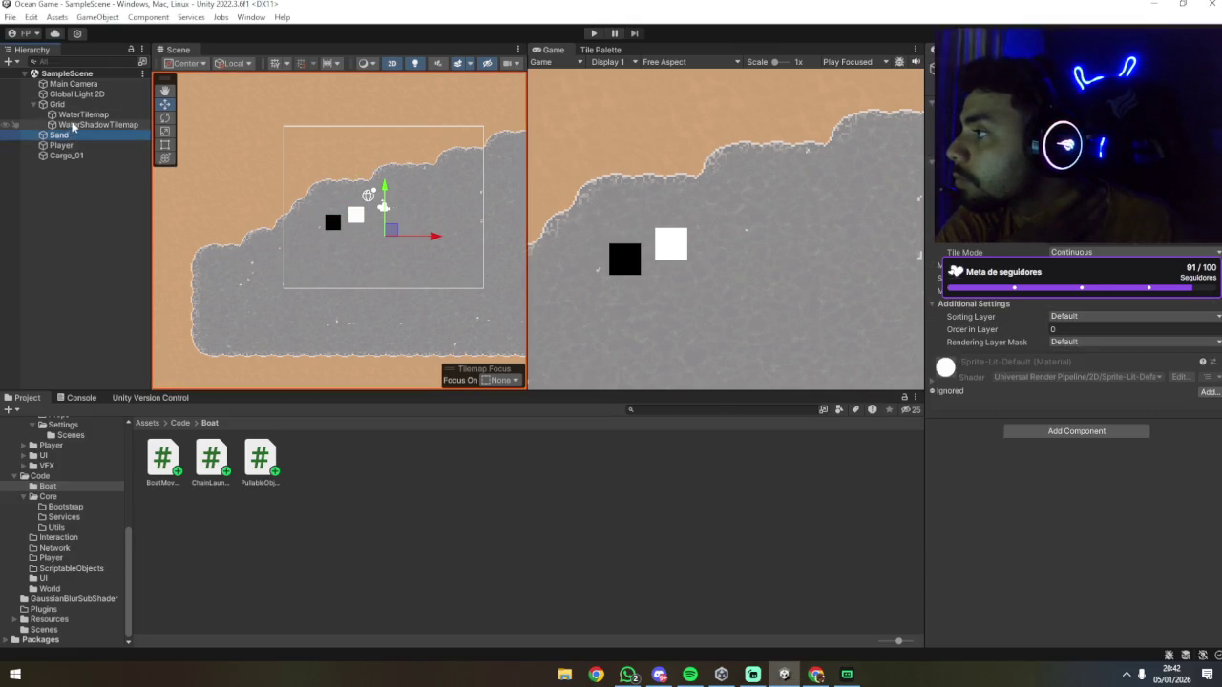
pyautogui.click(71, 113)
pyautogui.click(68, 104)
pyautogui.click(76, 114)
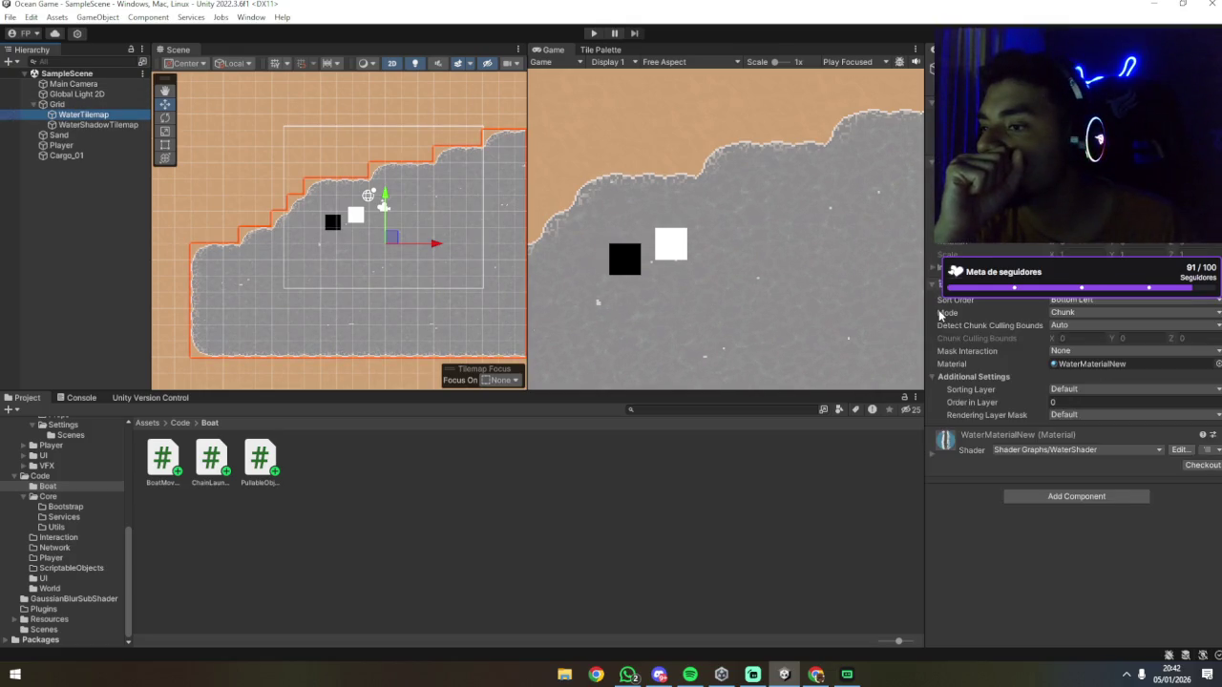
pyautogui.click(86, 135)
# Step: Set the Player's Chain Launcher Aim Angle to 20 instead of 35
pyautogui.click(82, 144)
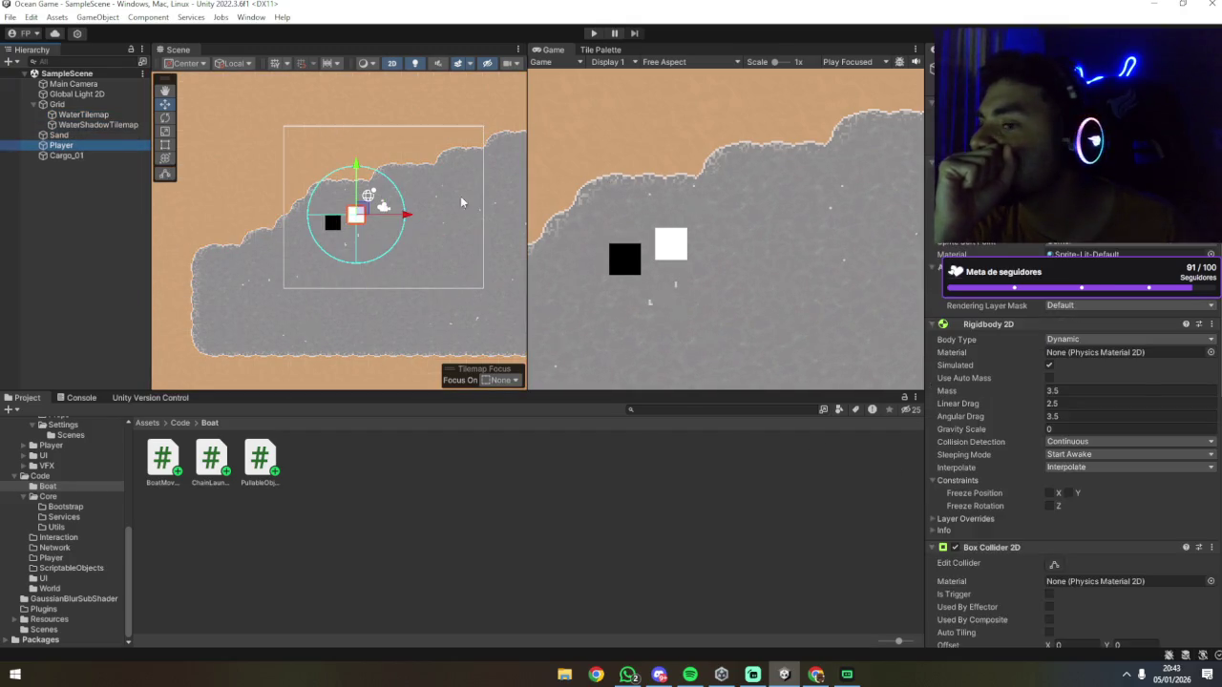
pyautogui.scroll(-10, 959, 364)
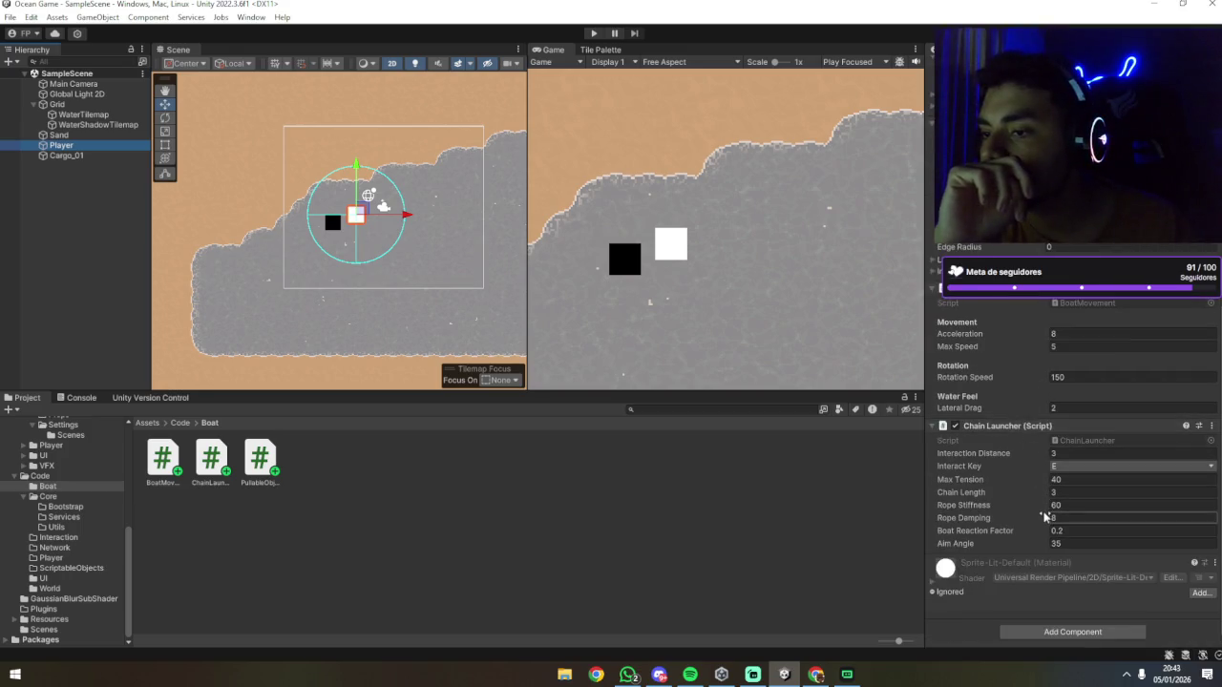
pyautogui.click(1069, 543)
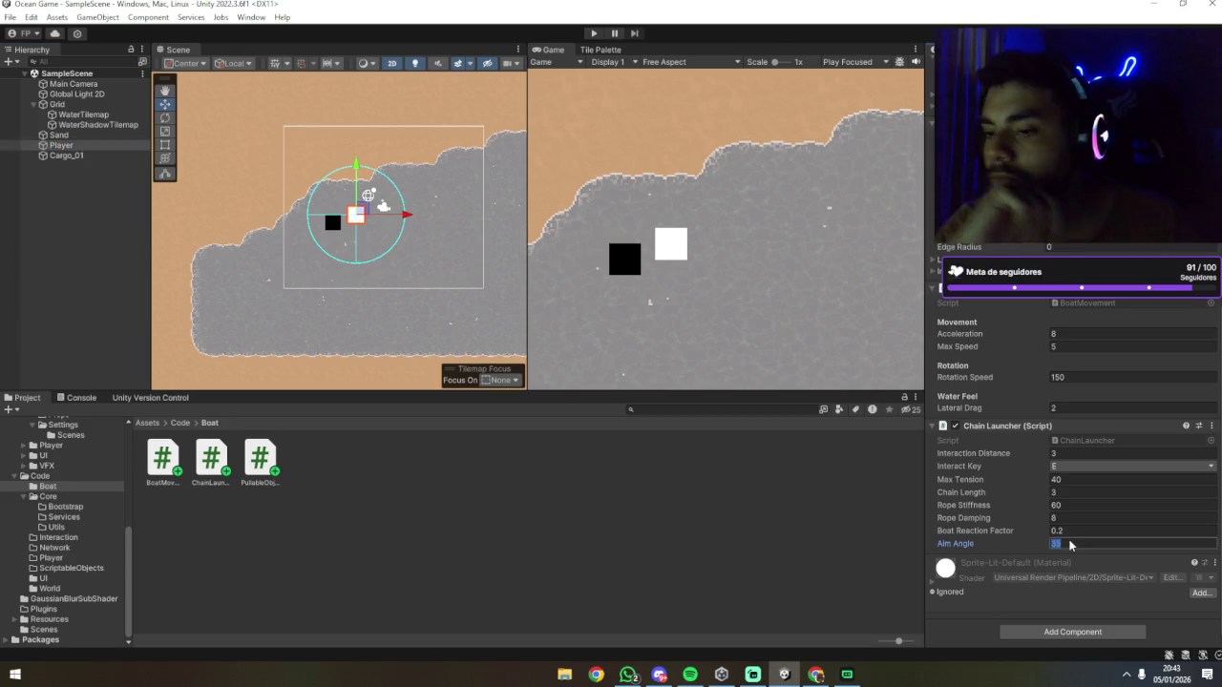
pyautogui.write('20')
# Step: Check Cargo_01, then reselect Player and scroll down its Inspector
pyautogui.click(851, 519)
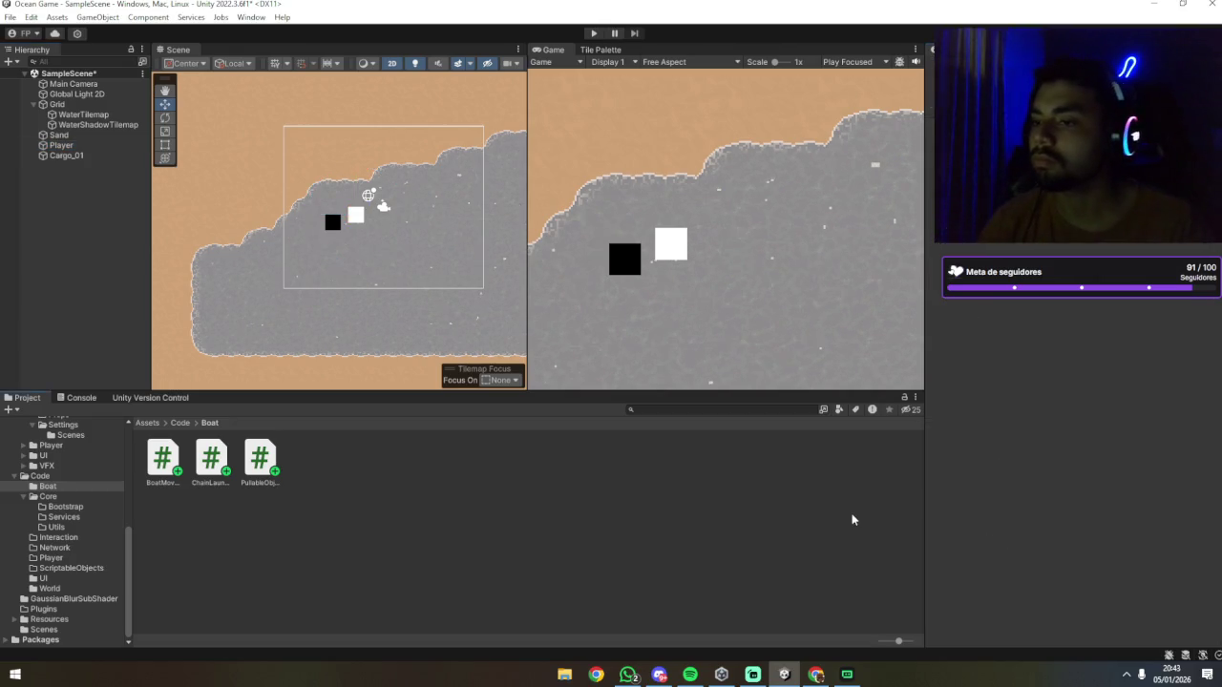
pyautogui.click(66, 155)
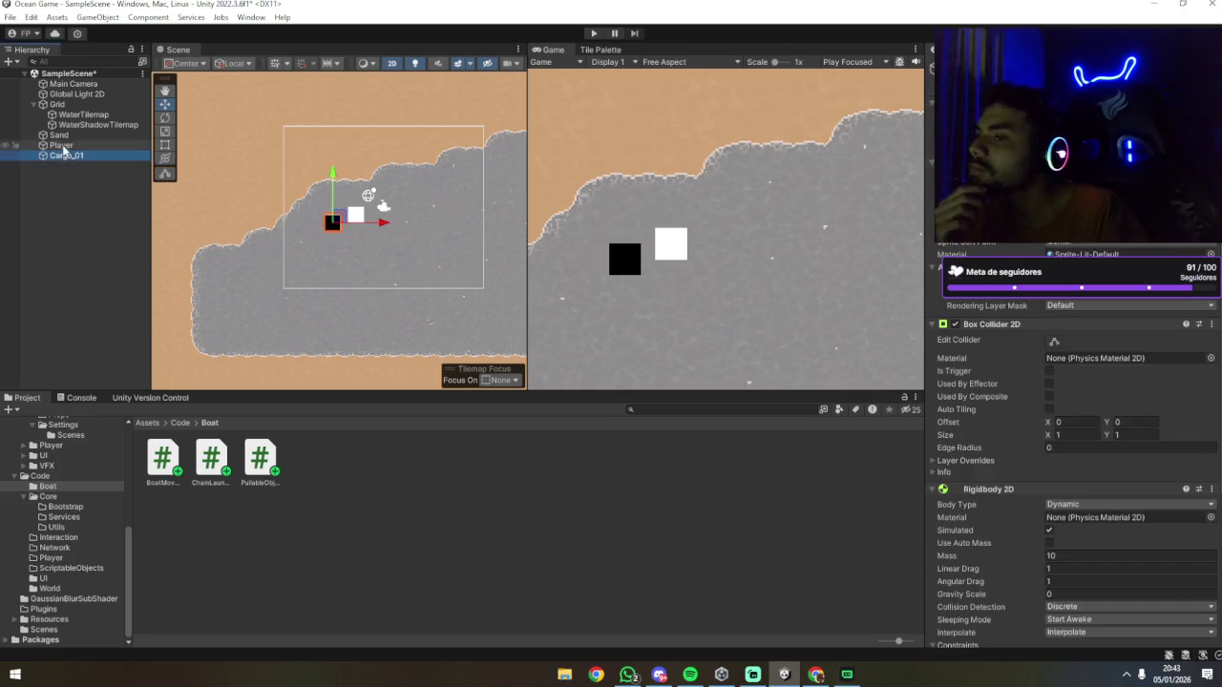
pyautogui.press('Up')
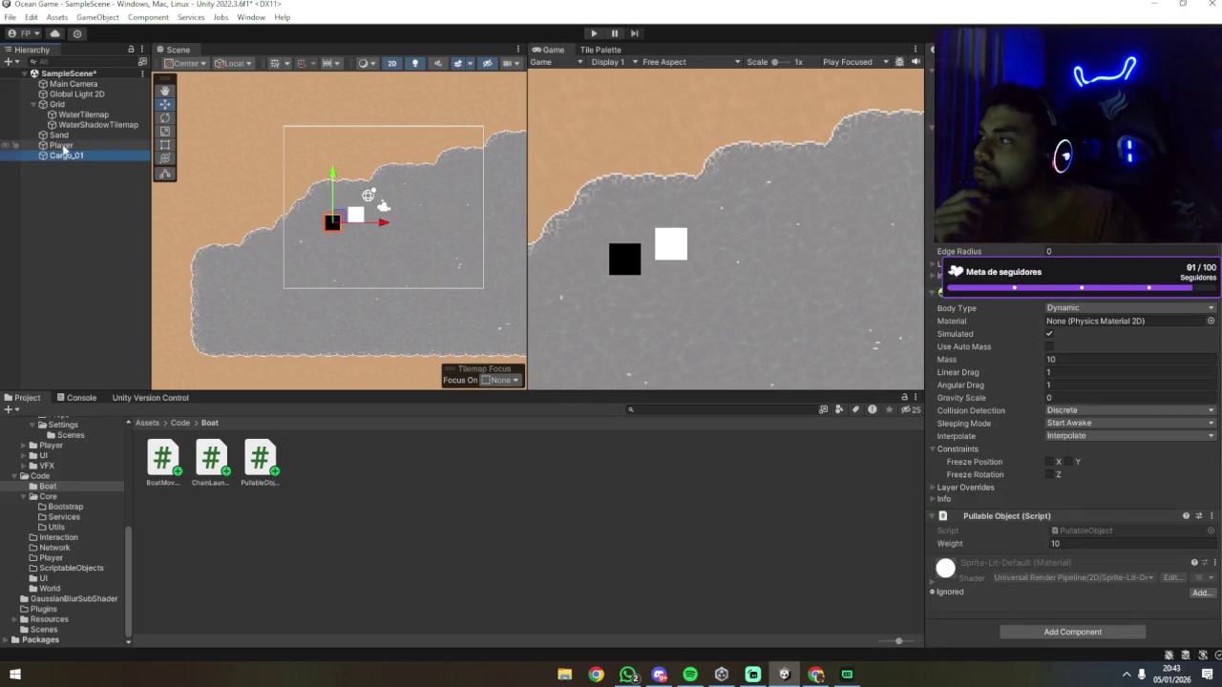
pyautogui.scroll(-2, 1019, 464)
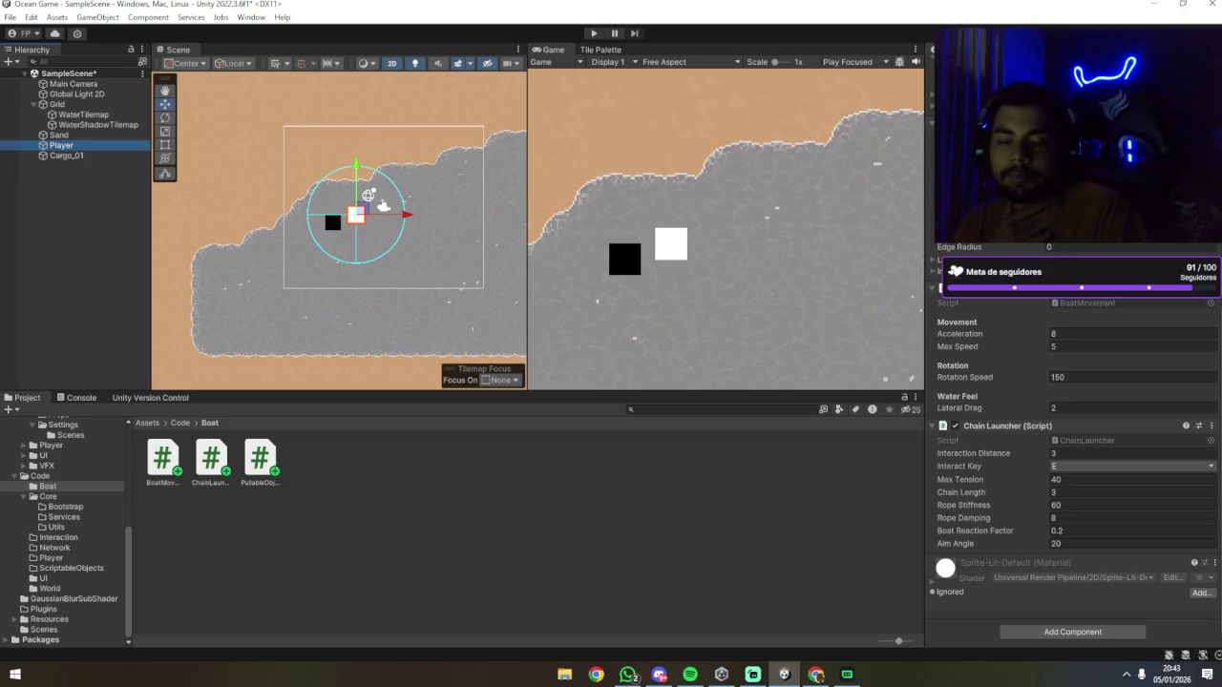
pyautogui.hotkey('alt', 'Tab')
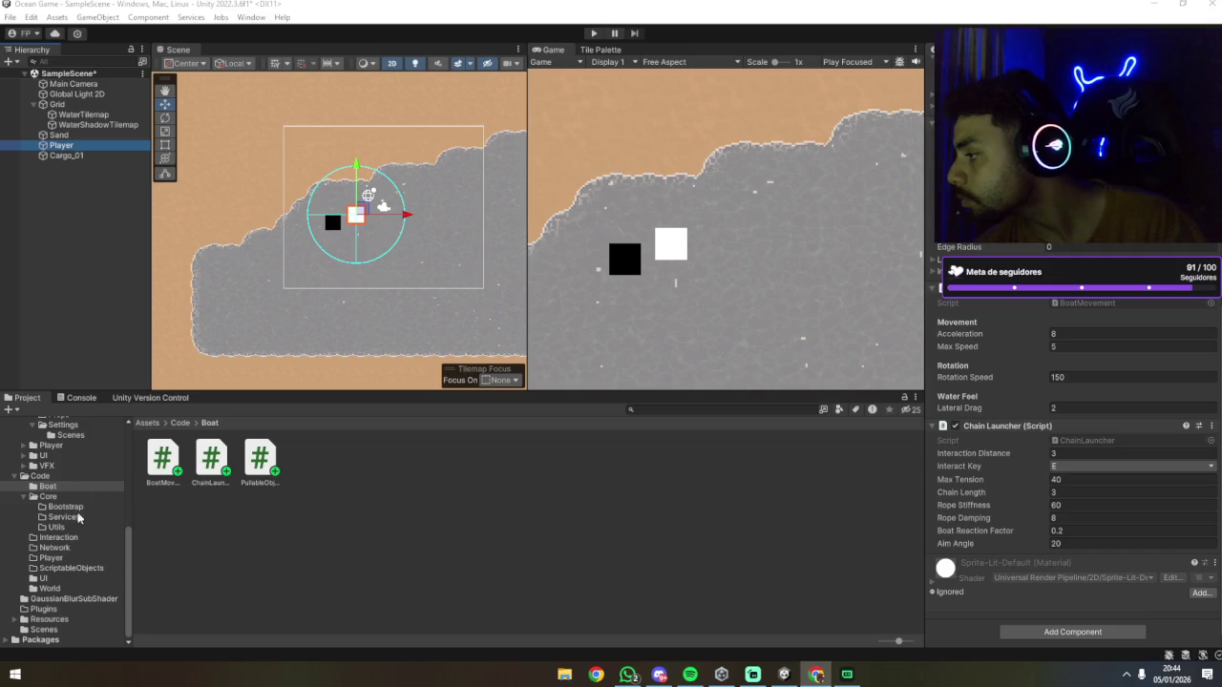
pyautogui.click(71, 587)
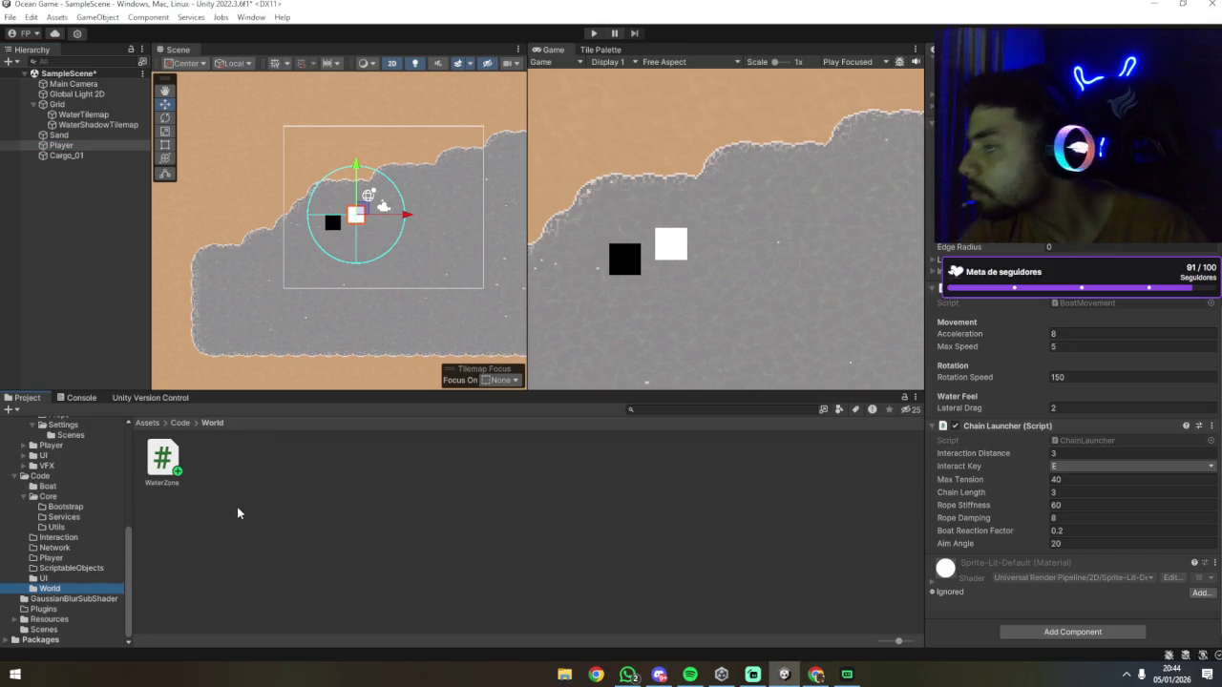
# Step: Preview the WaterZone script's drag-multiplier code, then switch over to Chrome
pyautogui.click(165, 461)
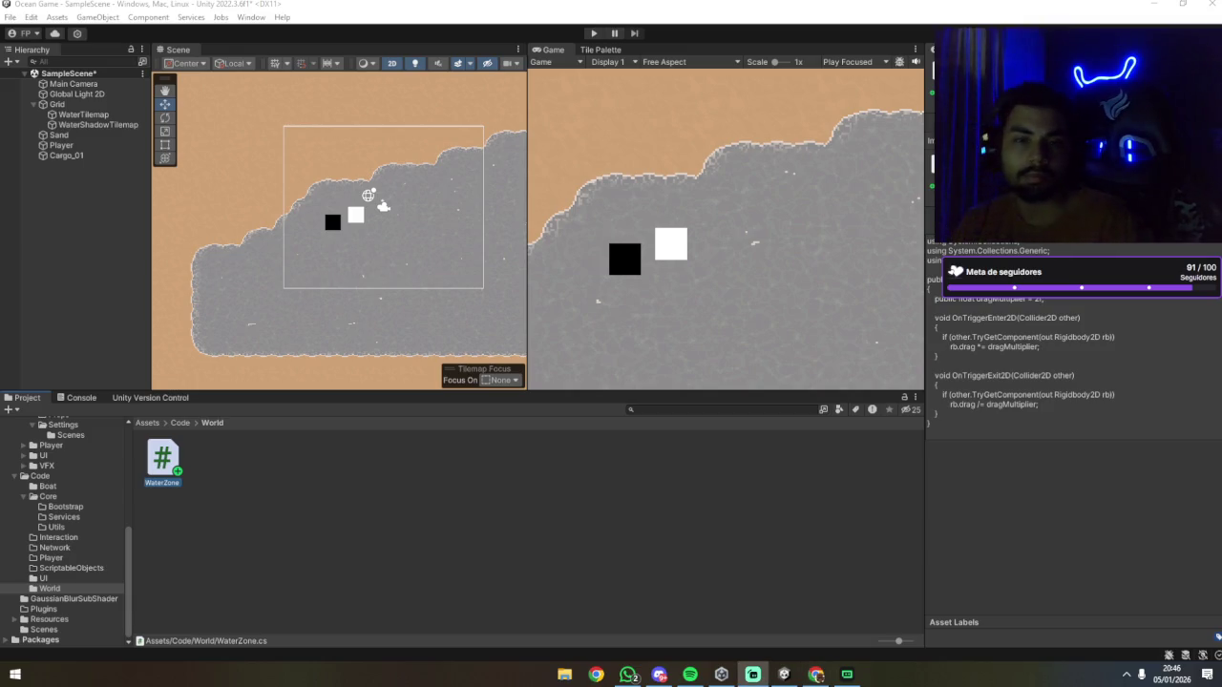
pyautogui.hotkey('alt', 'Tab')
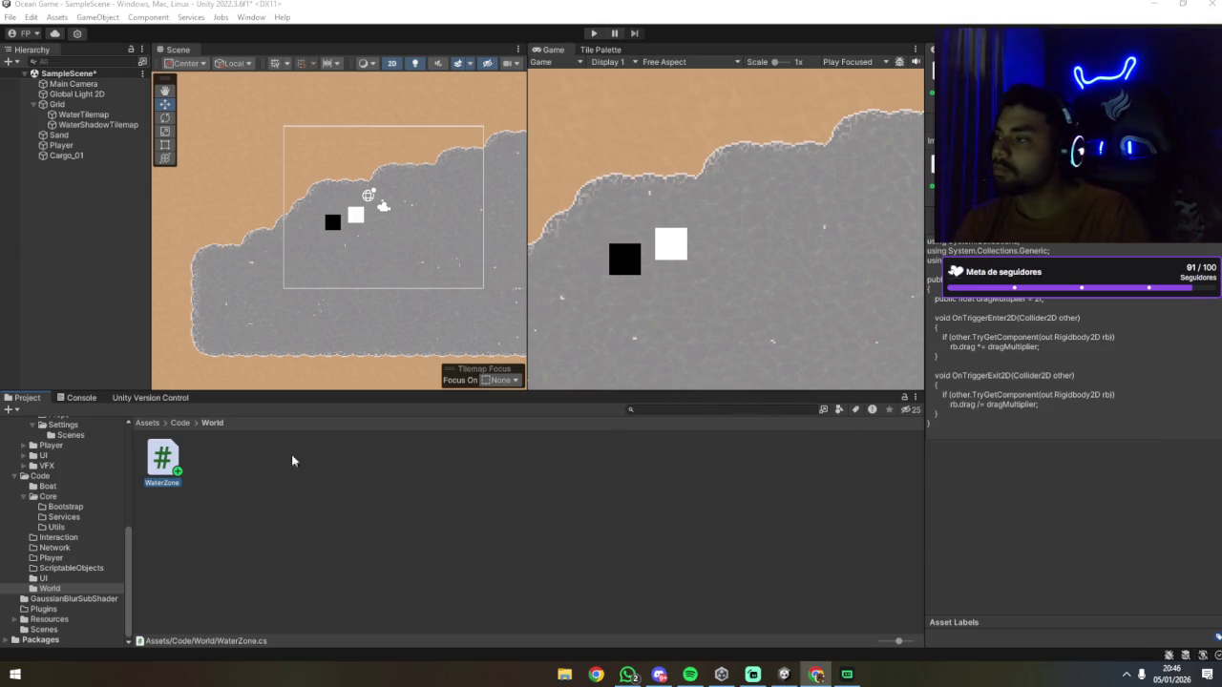
pyautogui.click(137, 401)
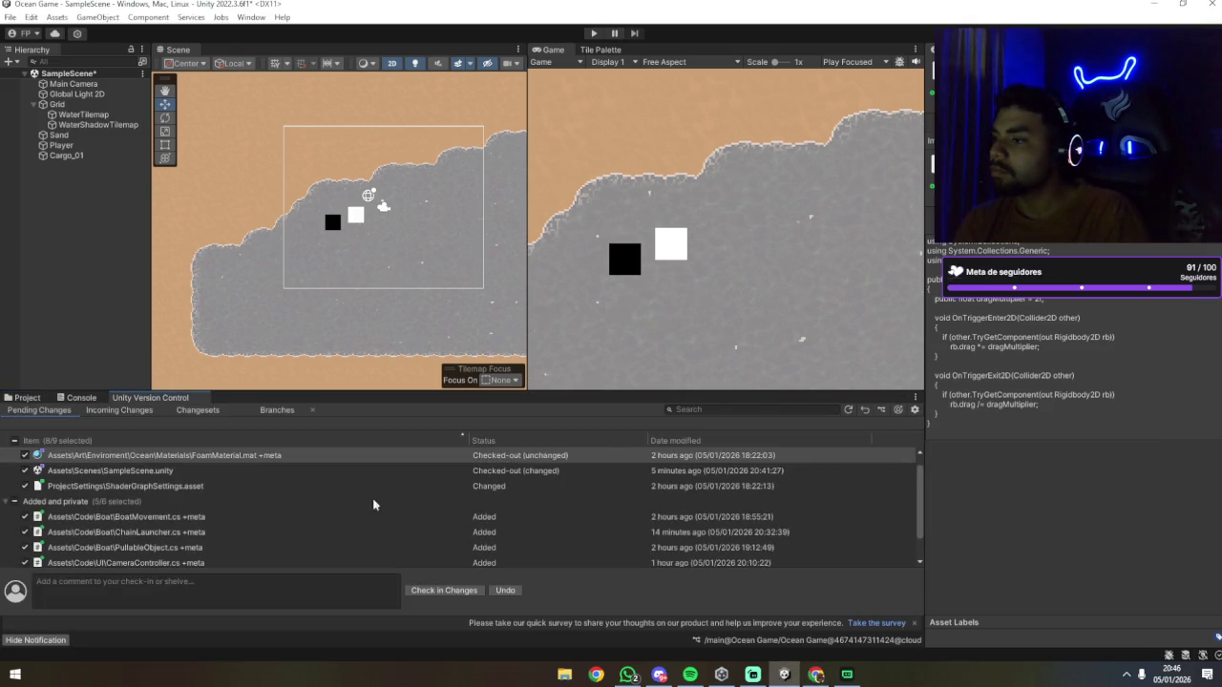
pyautogui.click(143, 580)
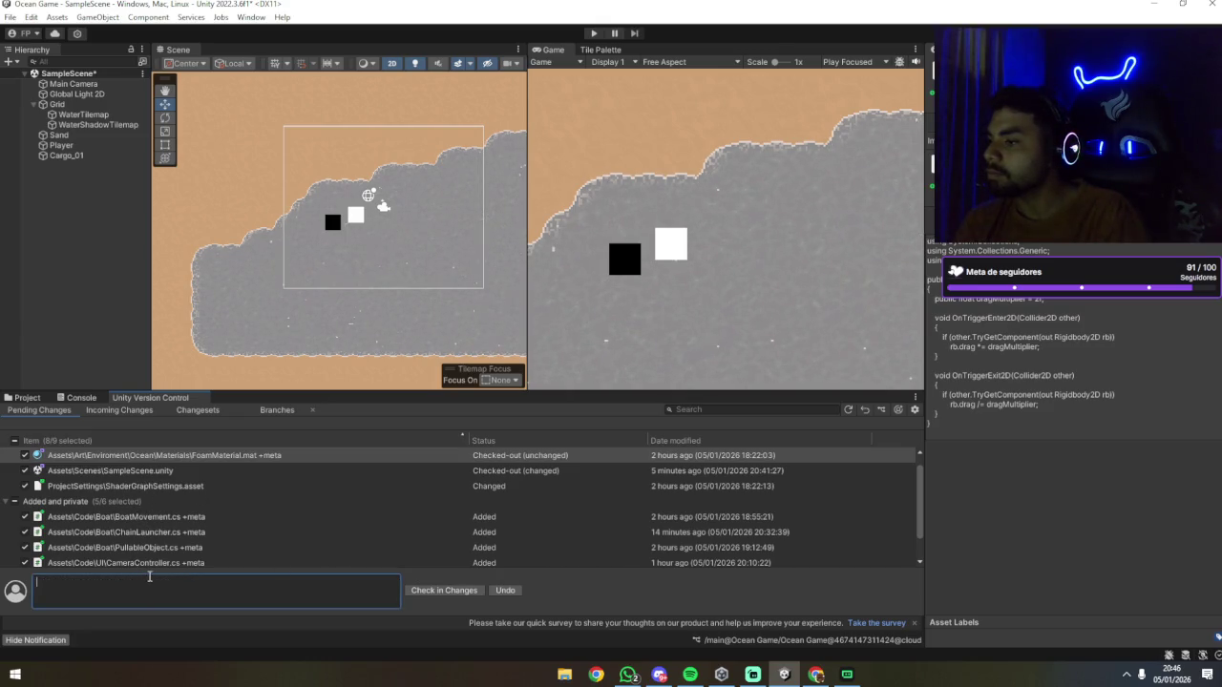
pyautogui.scroll(-2, 101, 487)
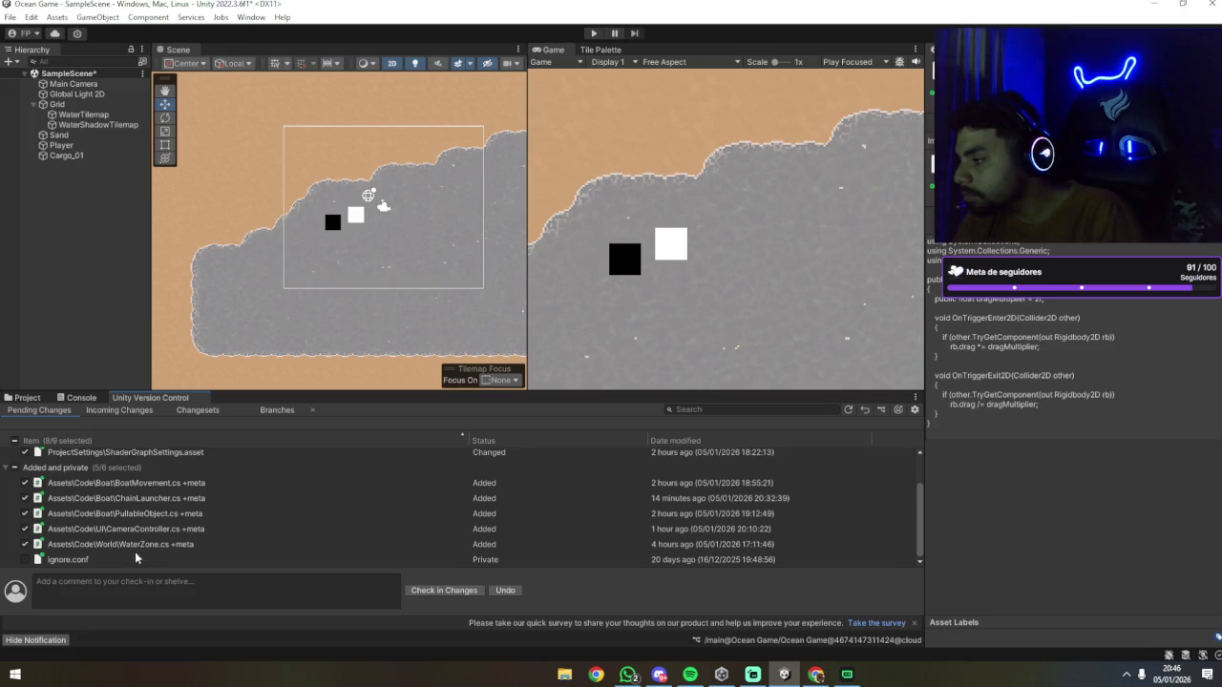
pyautogui.scroll(3, 107, 525)
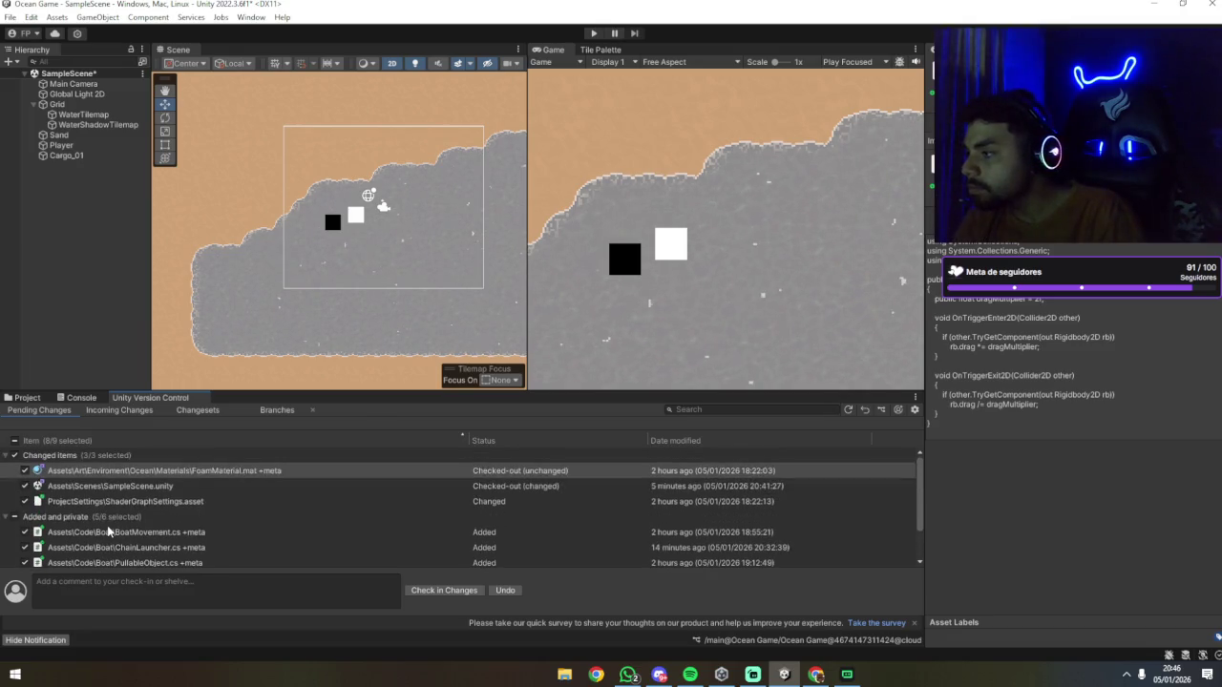
pyautogui.scroll(-3, 110, 525)
pyautogui.scroll(3, 122, 525)
pyautogui.scroll(-3, 126, 524)
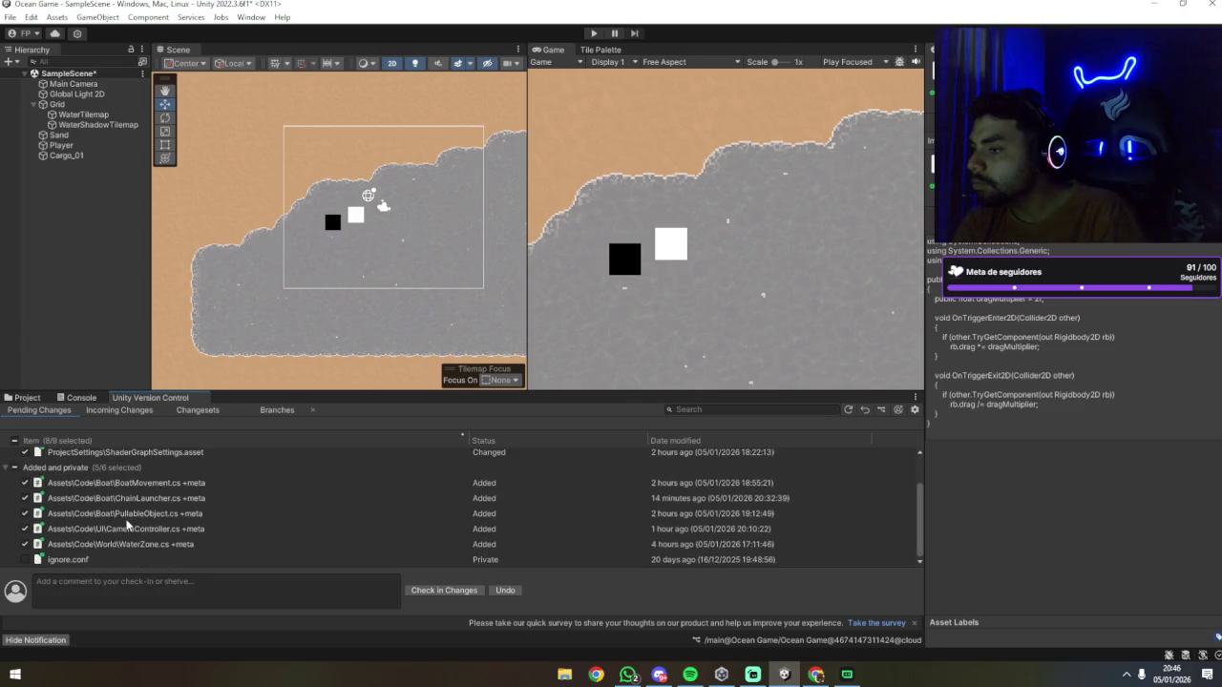
pyautogui.scroll(3, 130, 528)
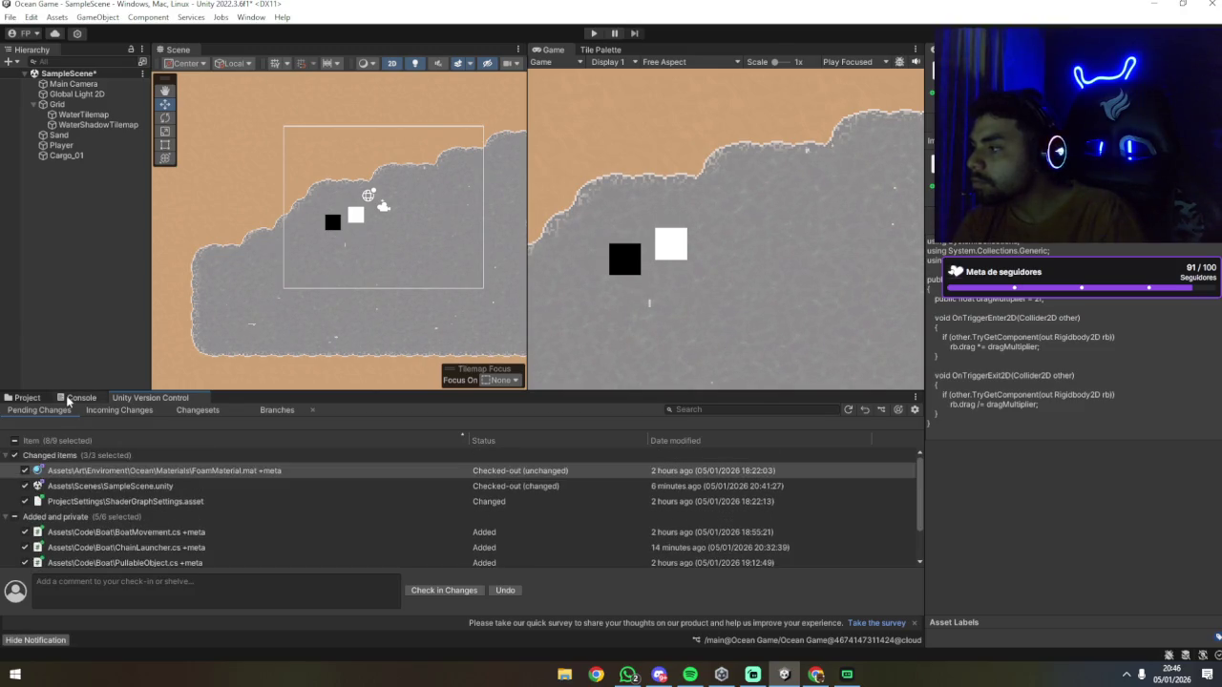
pyautogui.click(35, 400)
pyautogui.click(52, 588)
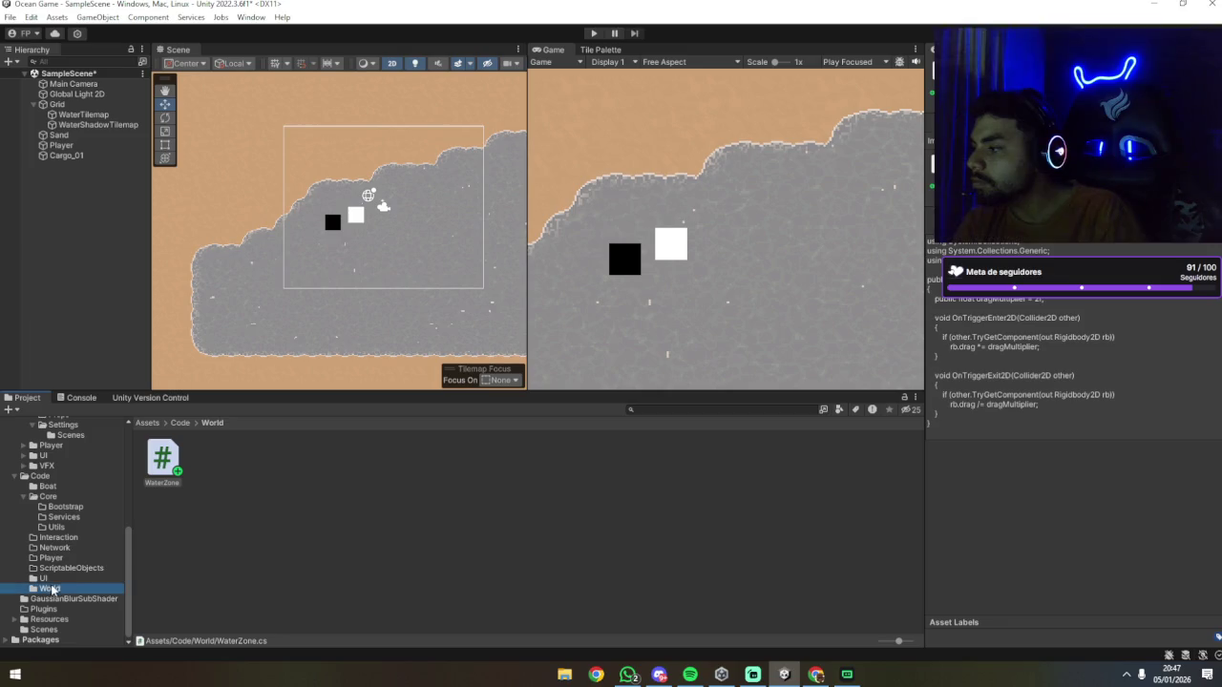
# Step: Delete WaterZone.cs from Code/World and show the version control pending changes
pyautogui.click(162, 477)
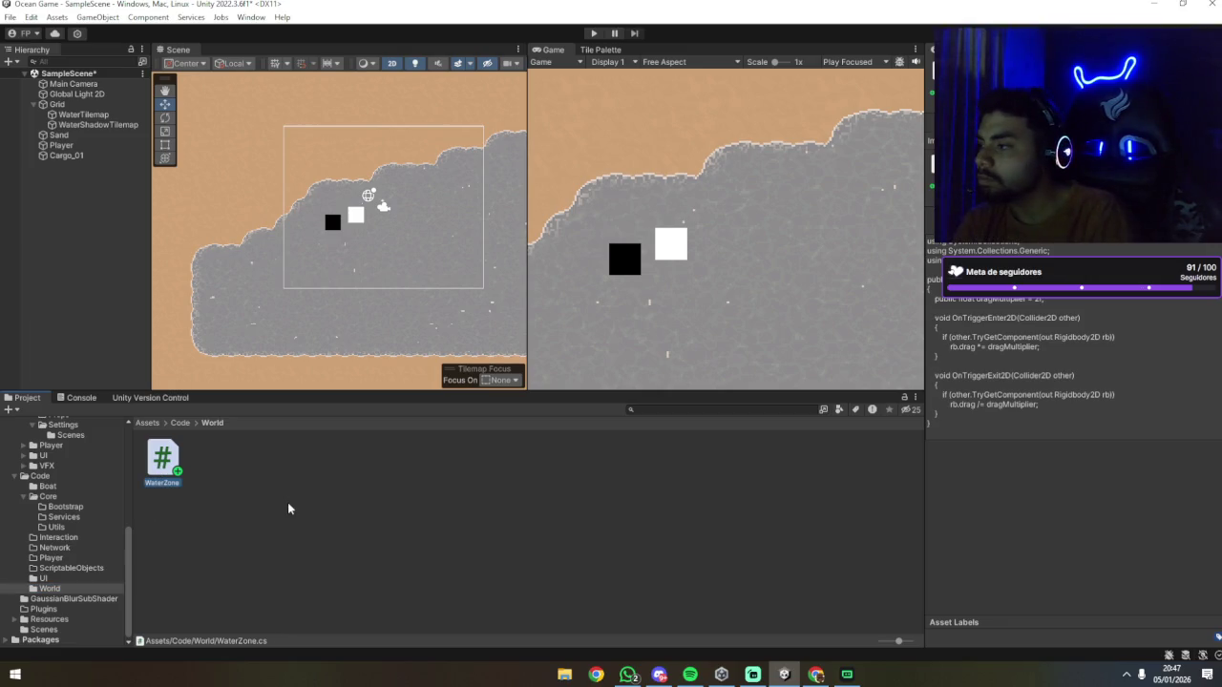
pyautogui.press('Delete')
pyautogui.press('Return')
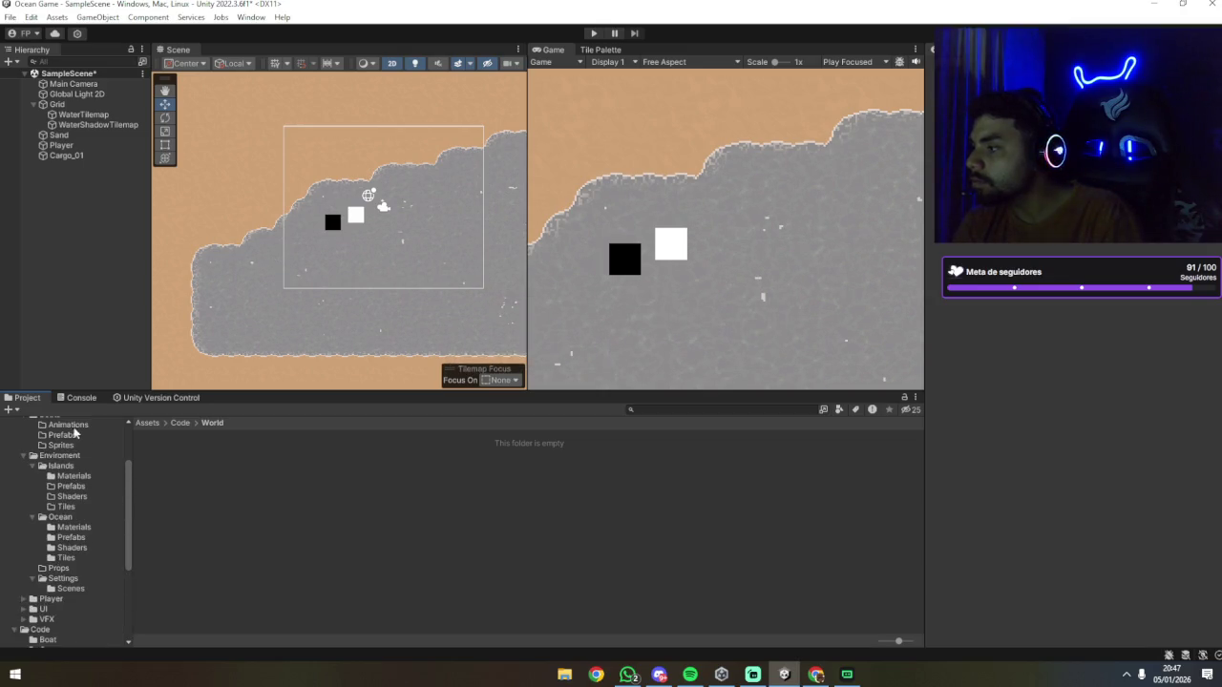
pyautogui.click(187, 397)
pyautogui.scroll(1, 176, 499)
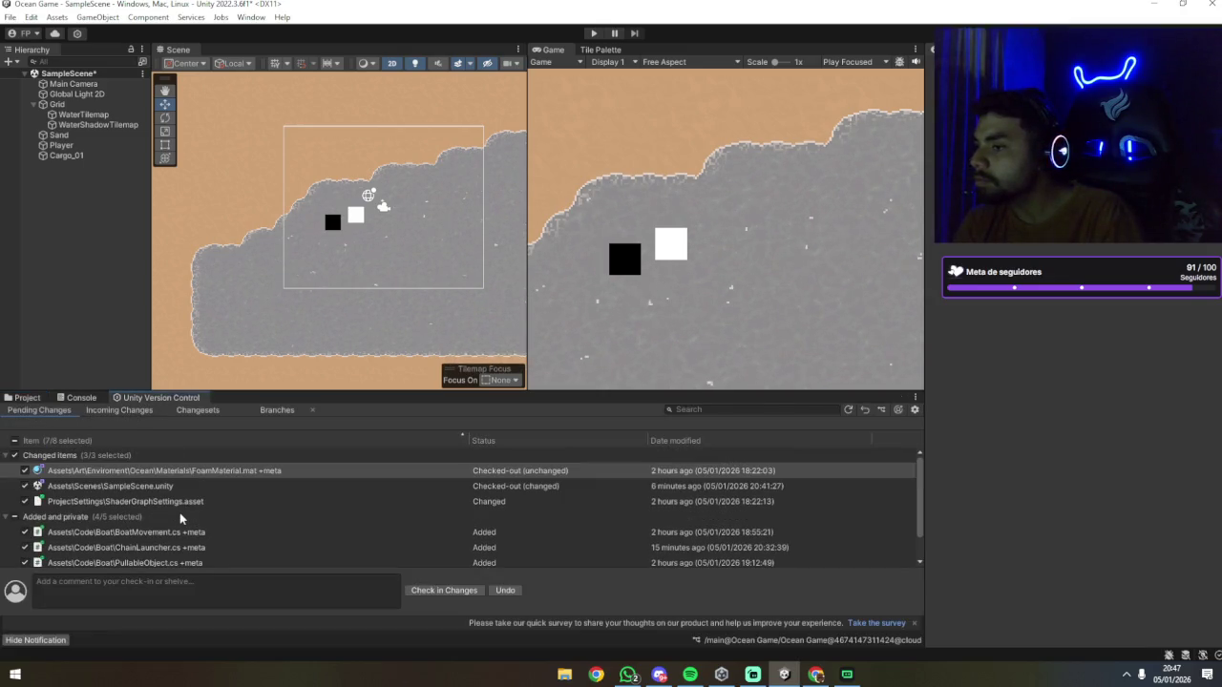
# Step: Inspect the FoamMaterial, SampleScene and ShaderGraphSettings pending changes without reverting anything
pyautogui.rightClick(205, 471)
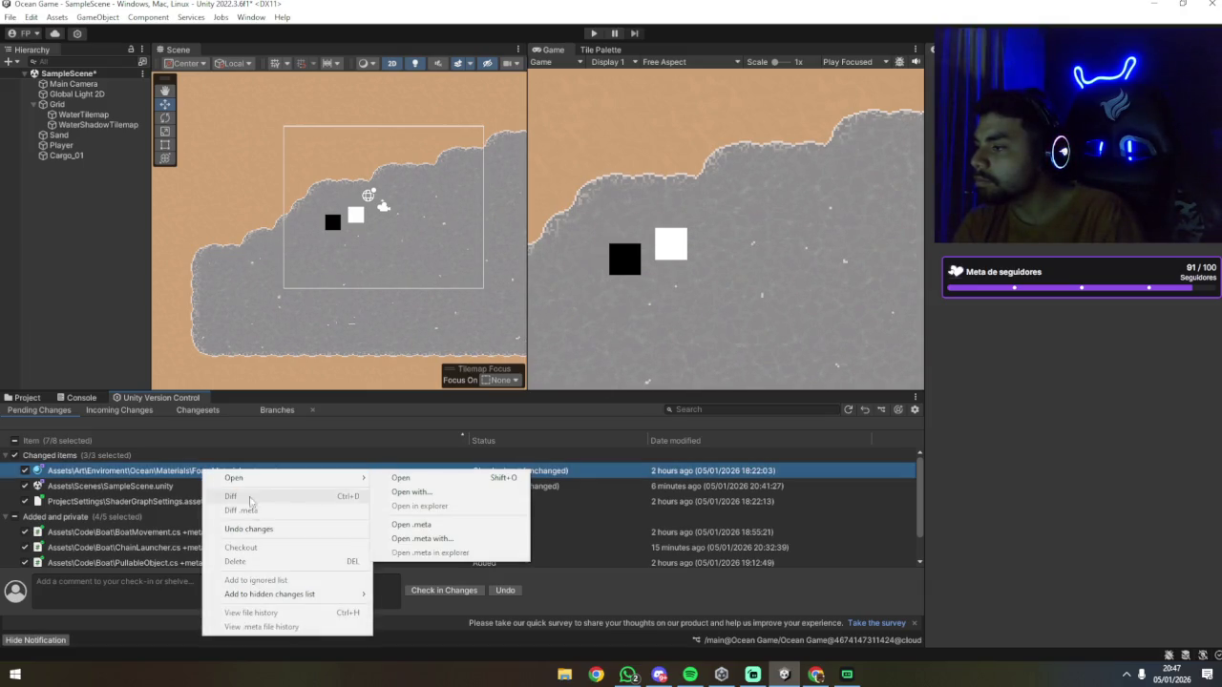
pyautogui.click(182, 479)
pyautogui.click(188, 490)
pyautogui.click(193, 474)
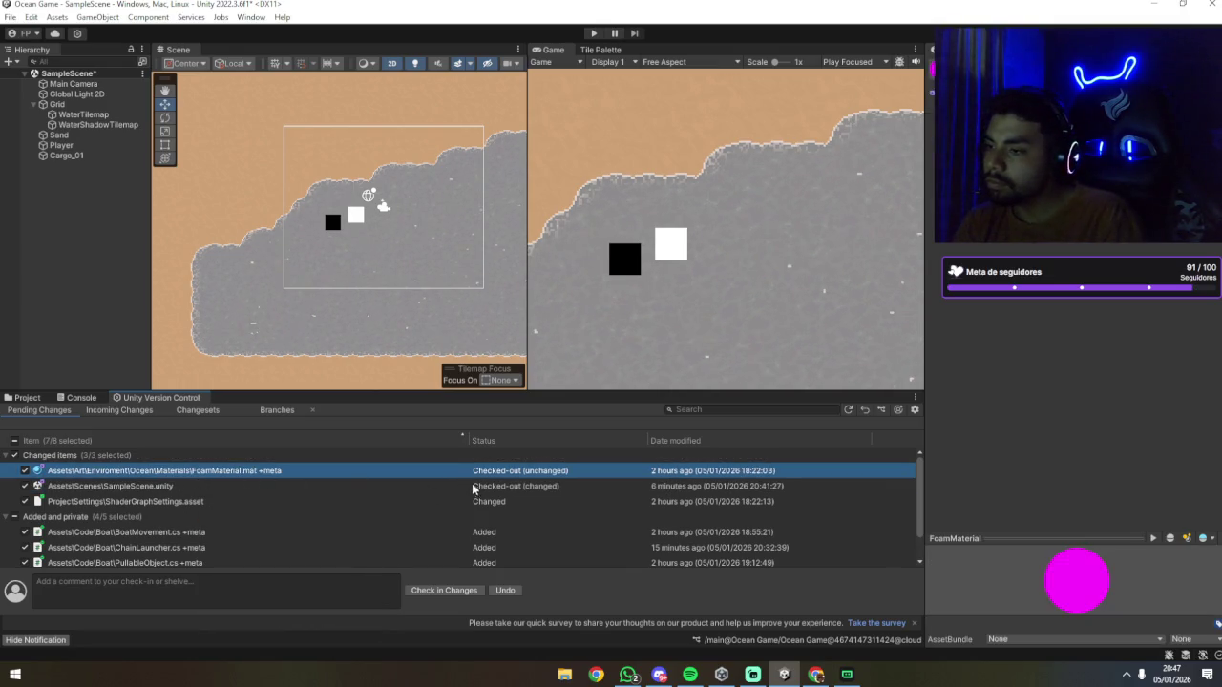
pyautogui.click(390, 486)
pyautogui.click(383, 501)
pyautogui.click(385, 486)
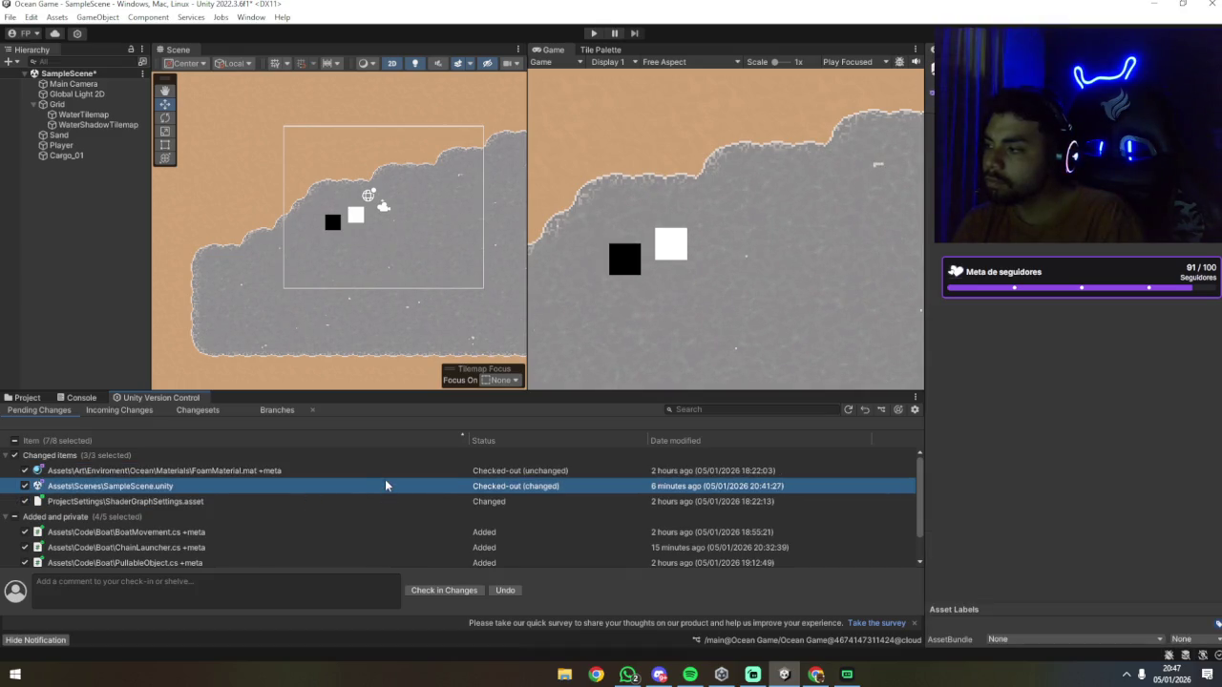
pyautogui.click(242, 471)
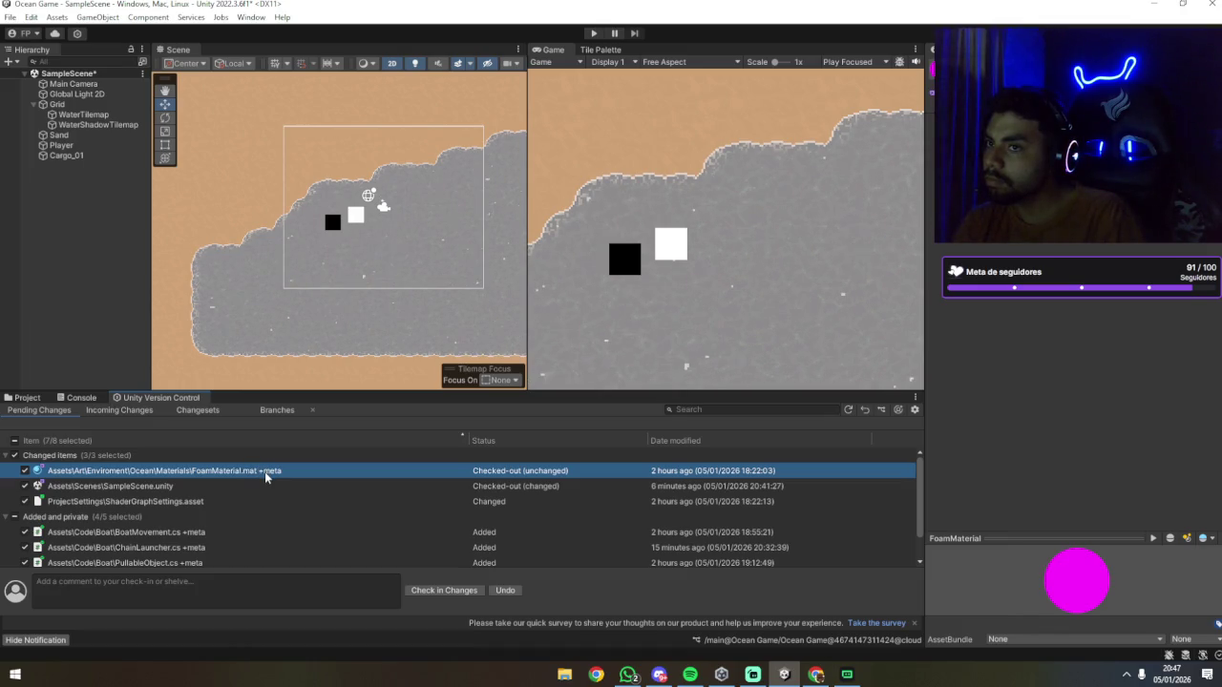
# Step: Cancel a FoamMaterial undo-changes attempt and untick all pending changes
pyautogui.rightClick(264, 471)
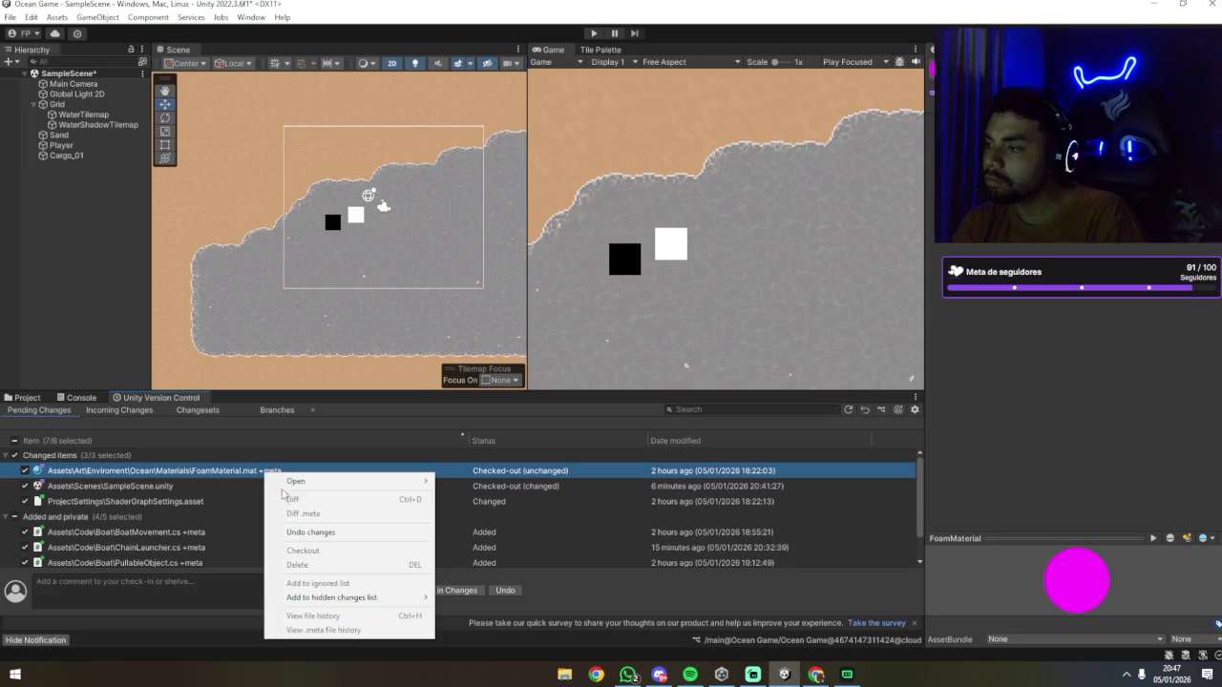
pyautogui.click(303, 535)
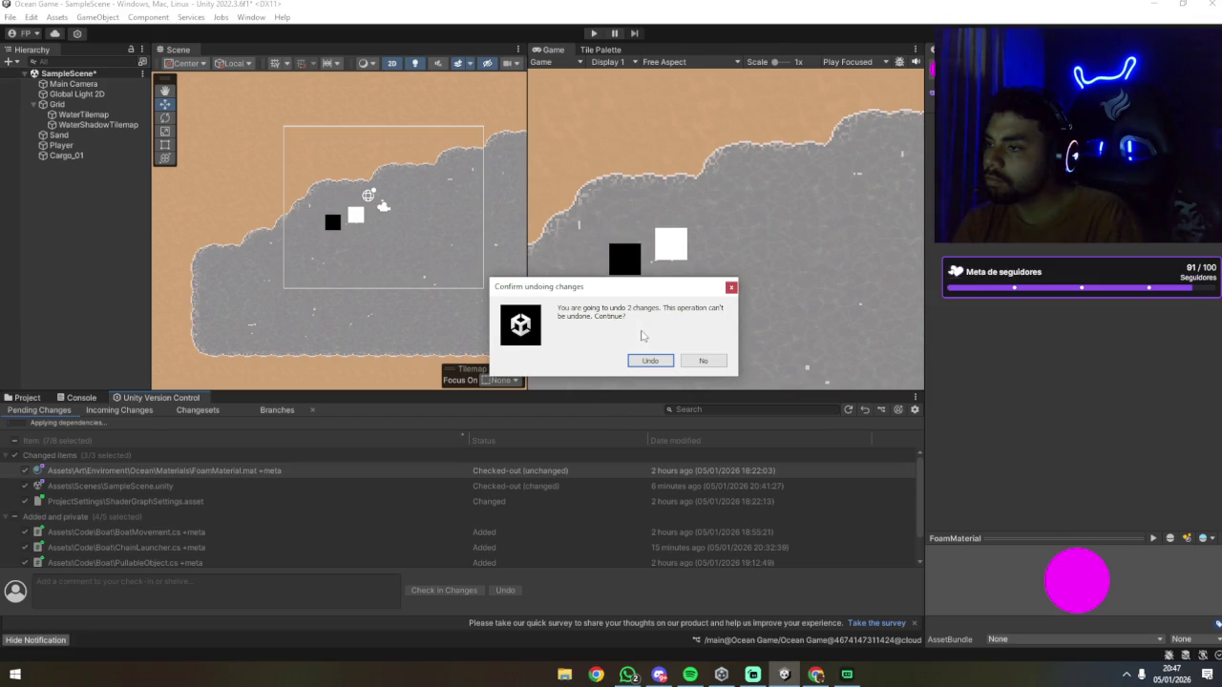
pyautogui.click(713, 362)
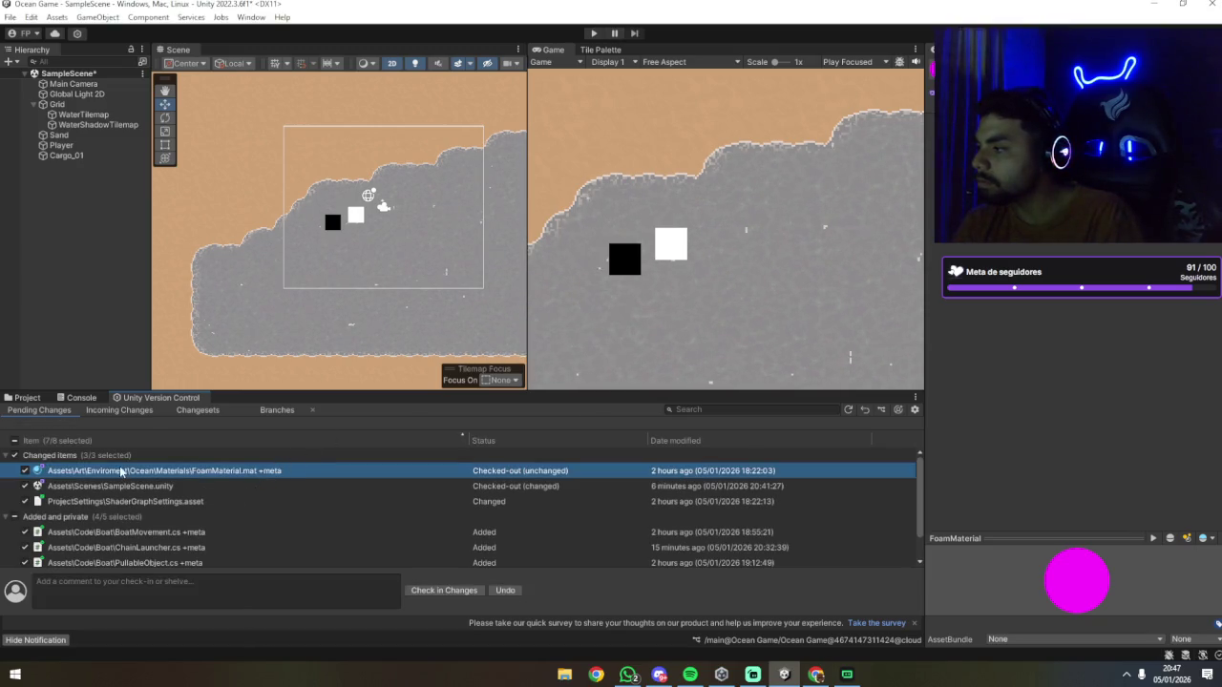
pyautogui.scroll(-1, 124, 473)
pyautogui.scroll(1, 159, 494)
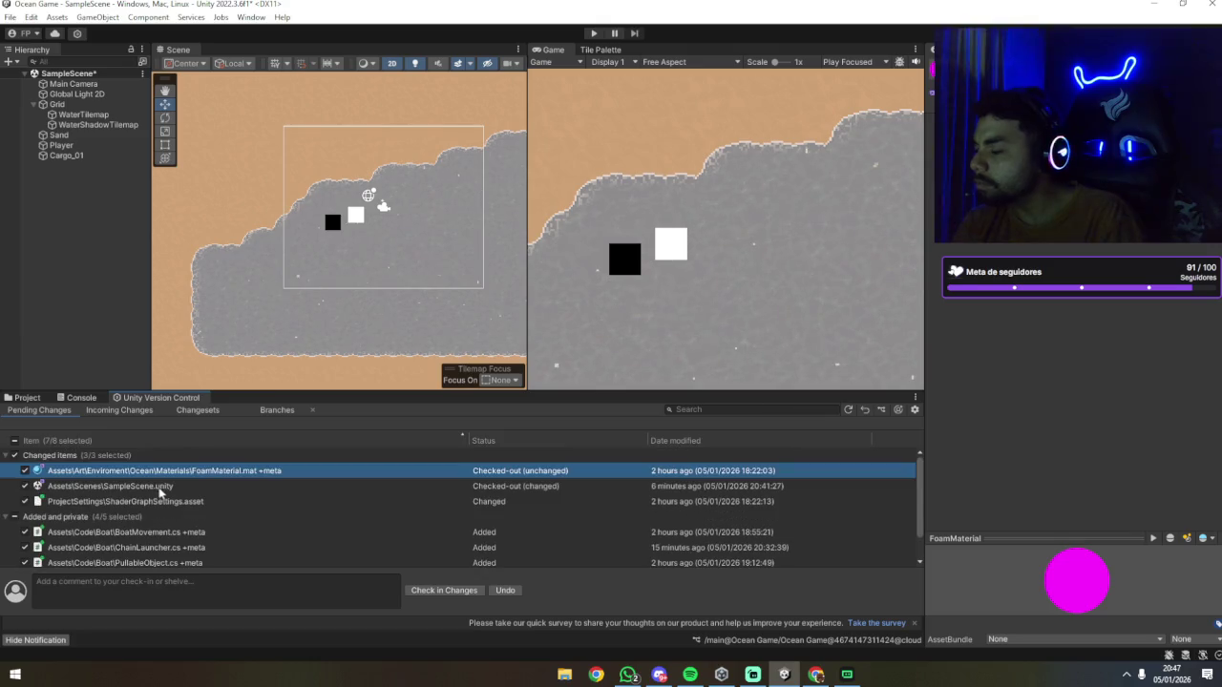
pyautogui.click(15, 455)
pyautogui.click(14, 441)
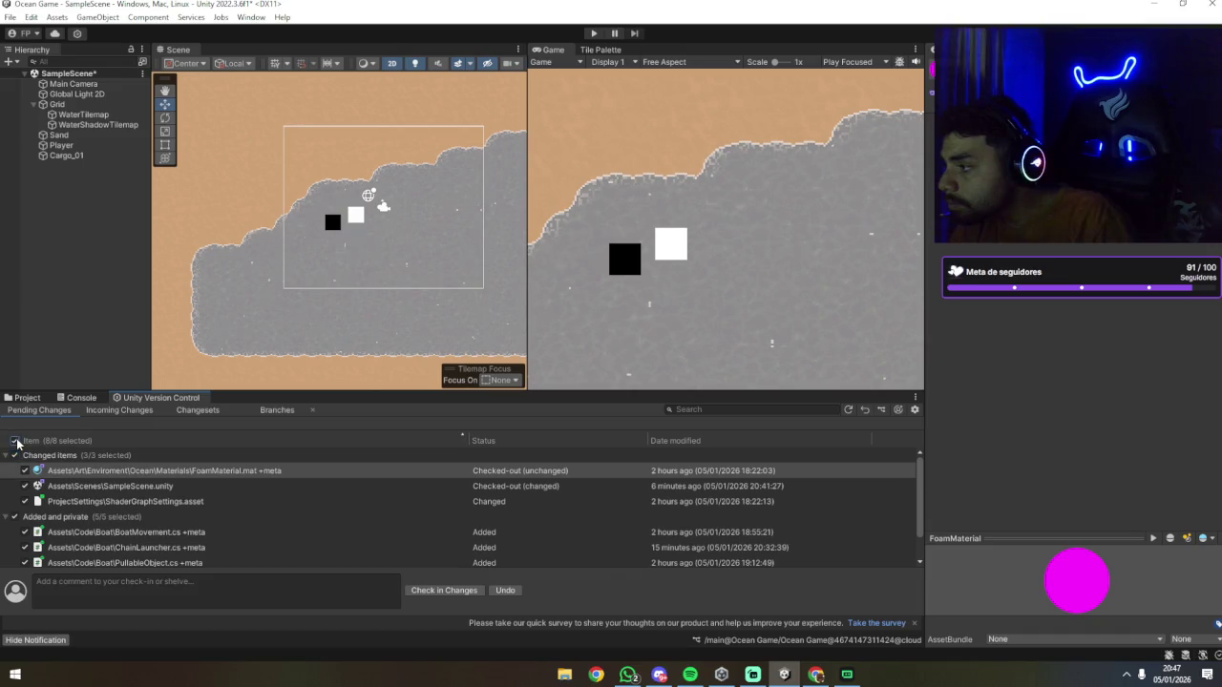
# Step: Cancel reverting FoamMaterial again and review the SampleScene change
pyautogui.rightClick(162, 471)
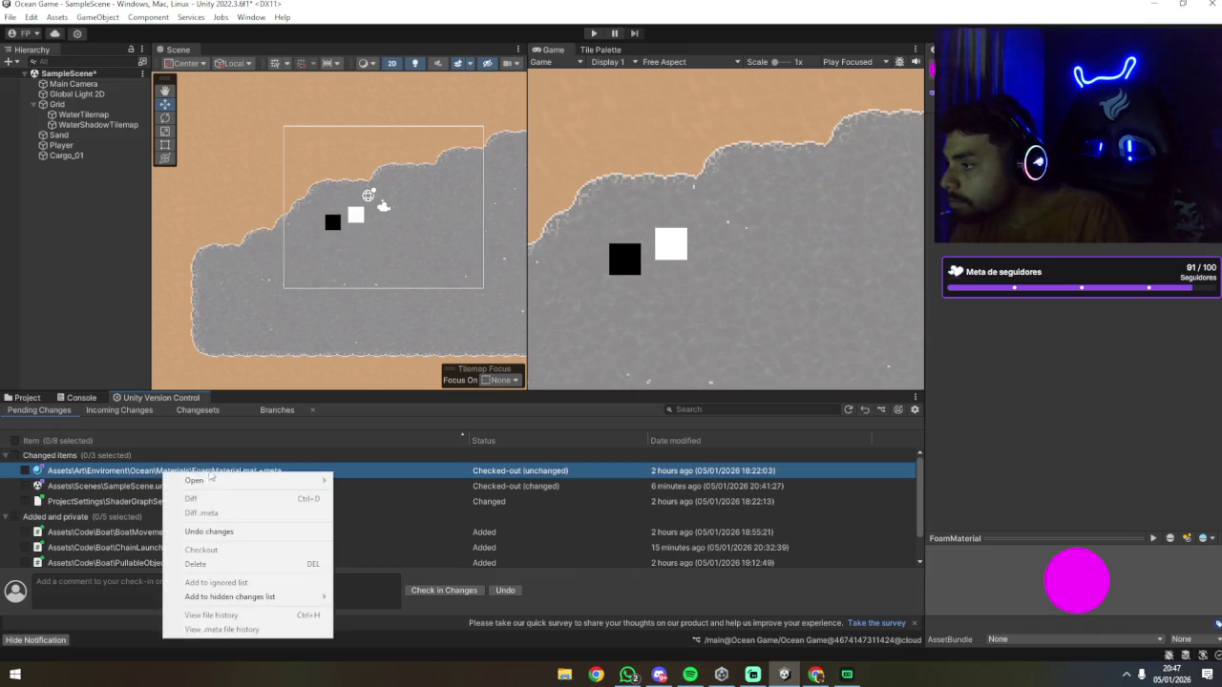
pyautogui.click(221, 533)
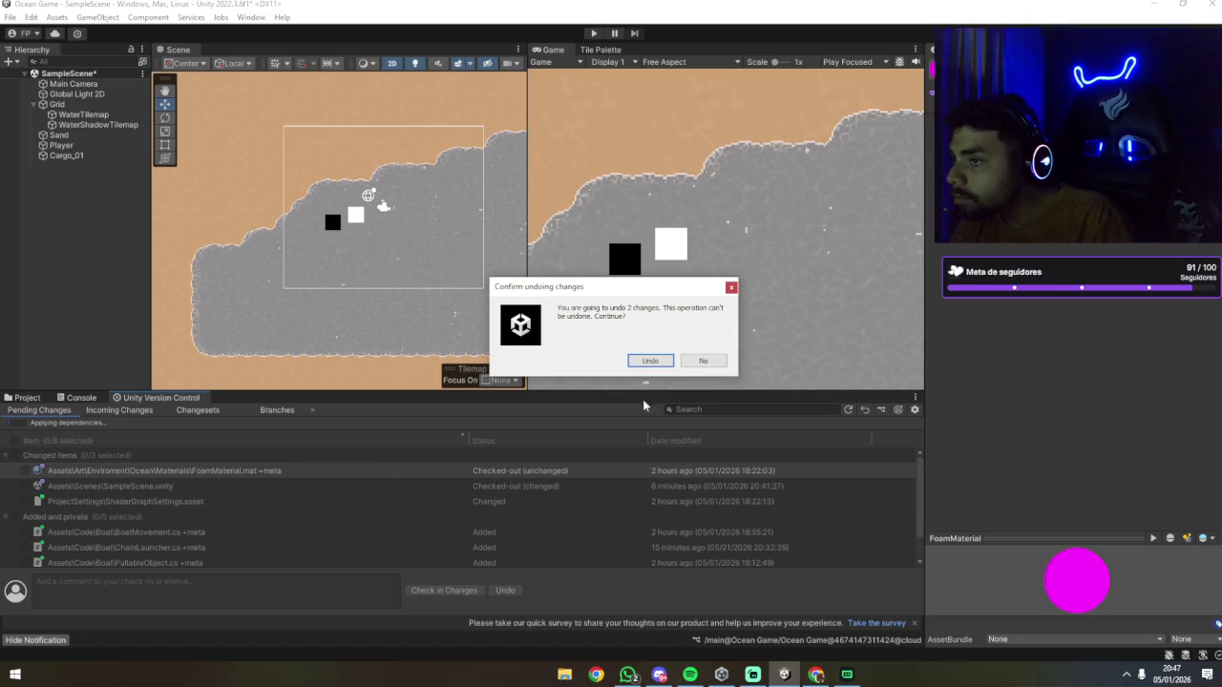
pyautogui.click(716, 360)
pyautogui.scroll(-1, 386, 515)
pyautogui.scroll(1, 372, 518)
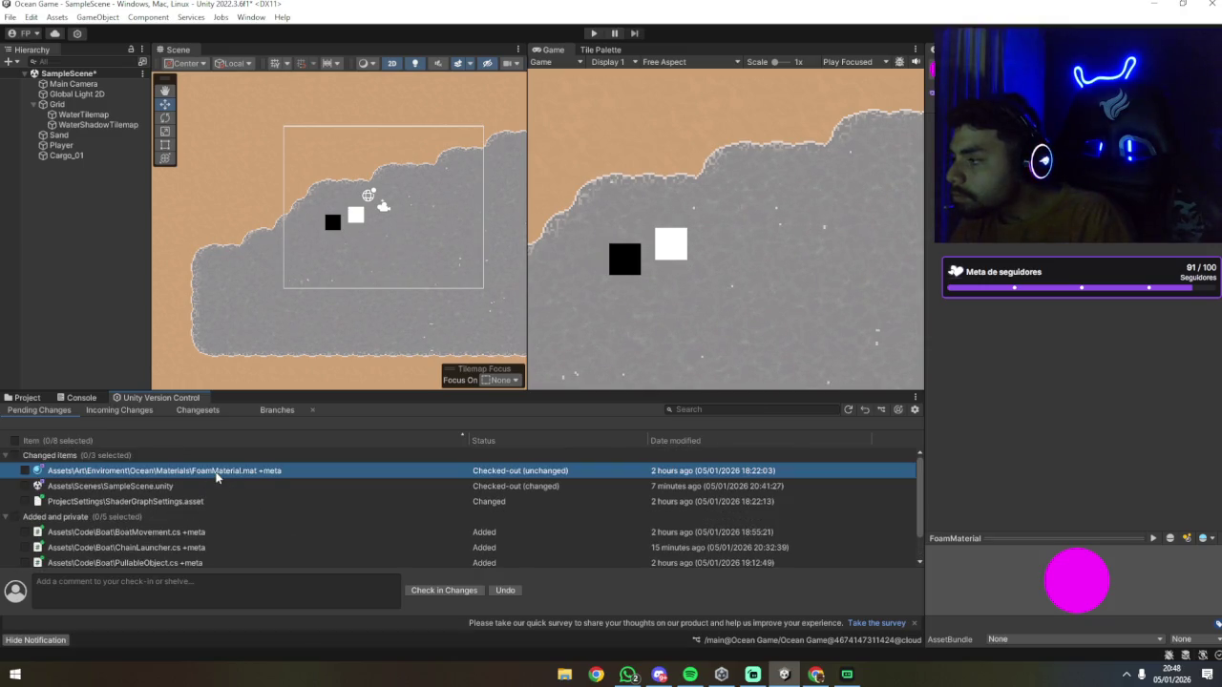
pyautogui.click(144, 489)
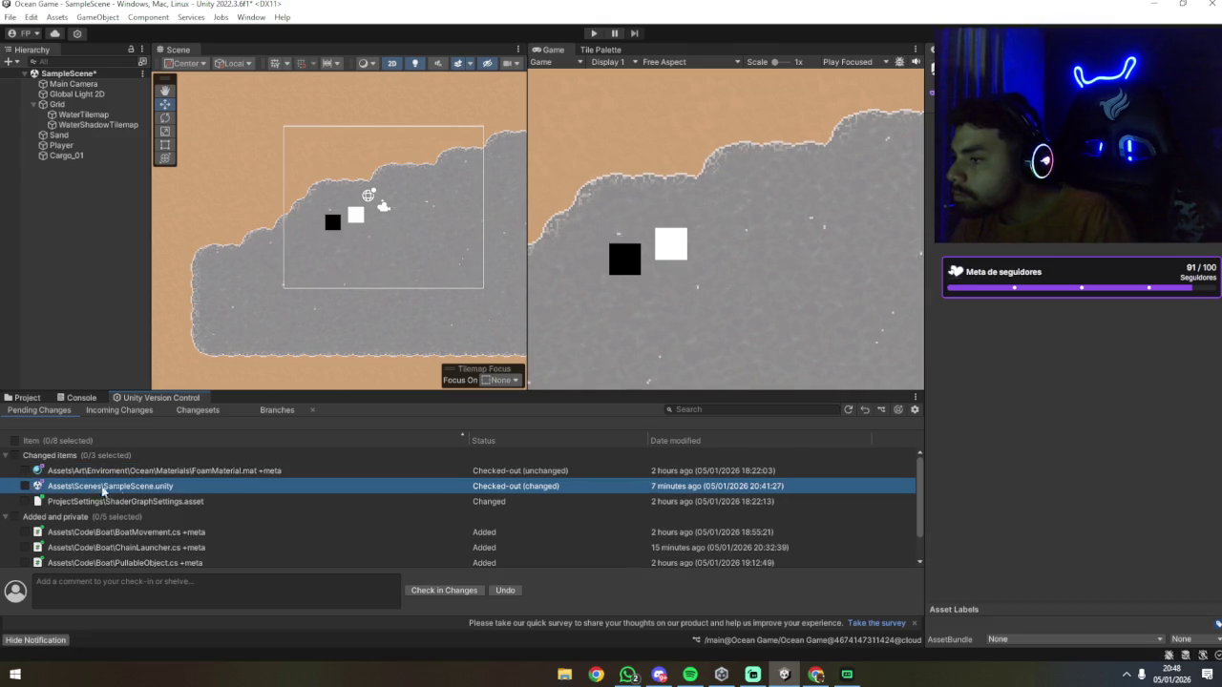
# Step: Tick all eight pending changes, including ignore.conf, for check-in
pyautogui.click(14, 441)
pyautogui.scroll(-2, 119, 538)
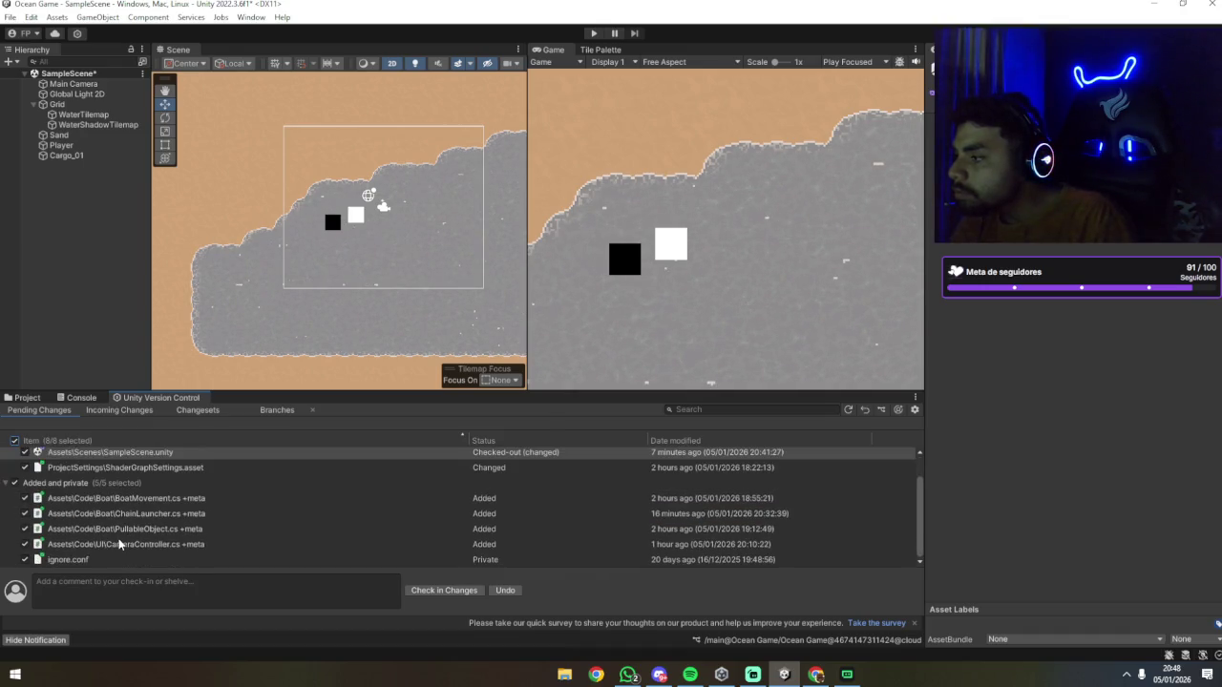
pyautogui.scroll(2, 120, 544)
pyautogui.click(143, 584)
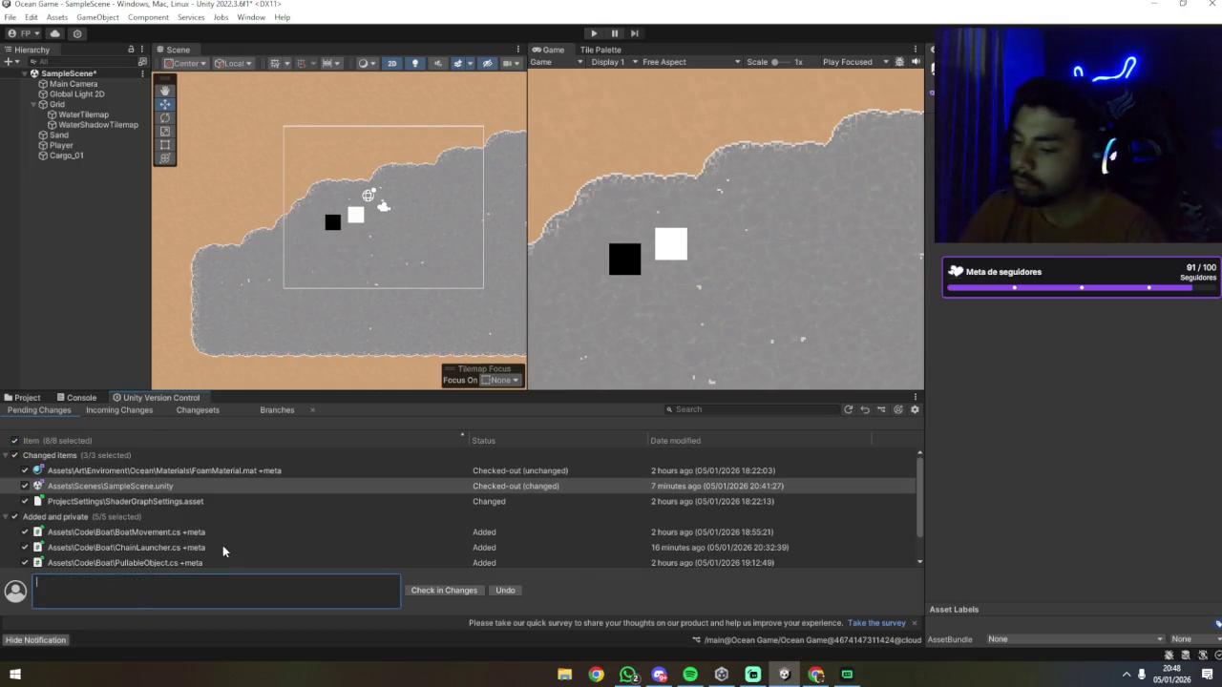
# Step: Write the comment '[FEAT] Adicionando mecanica de movimentação do barco…', dropping the word 'jogador'
pyautogui.write('[FEAT')
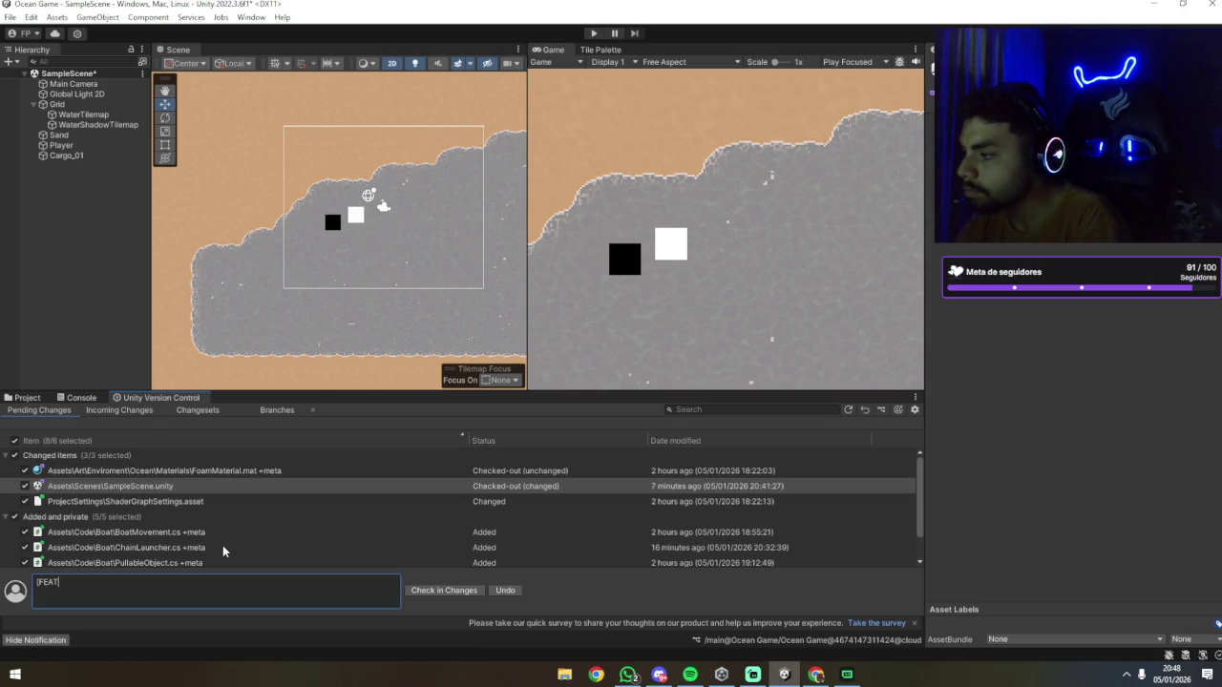
pyautogui.write('] Adicionando')
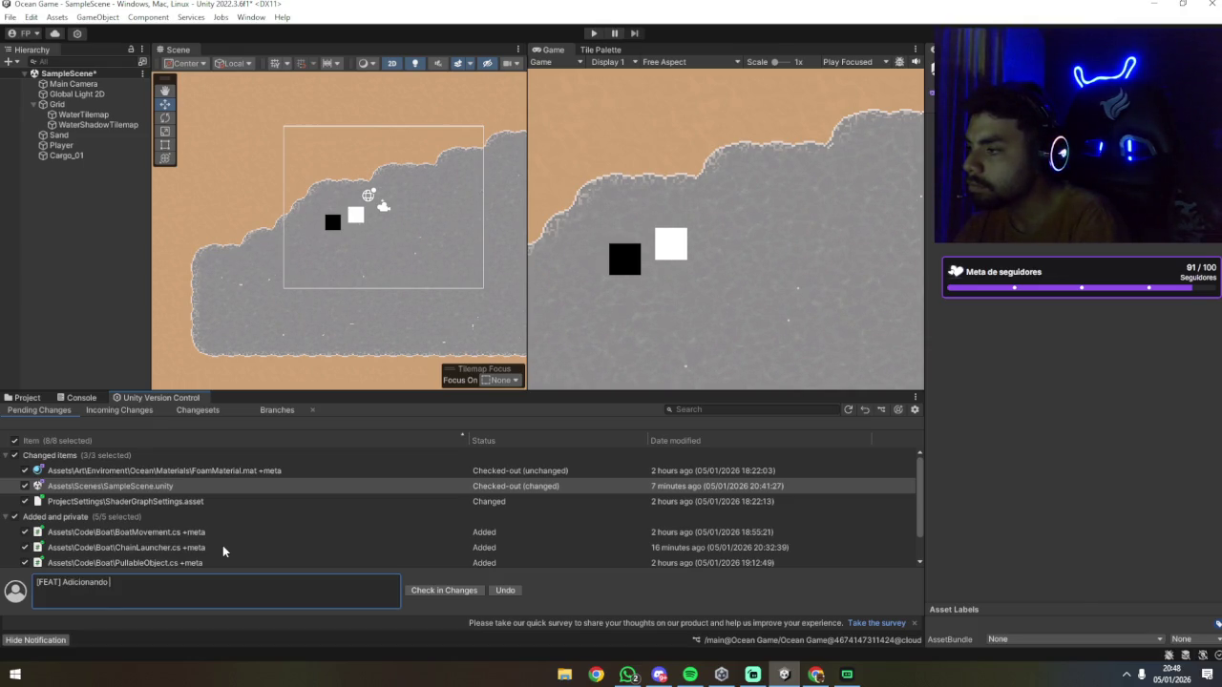
pyautogui.scroll(-2, 234, 504)
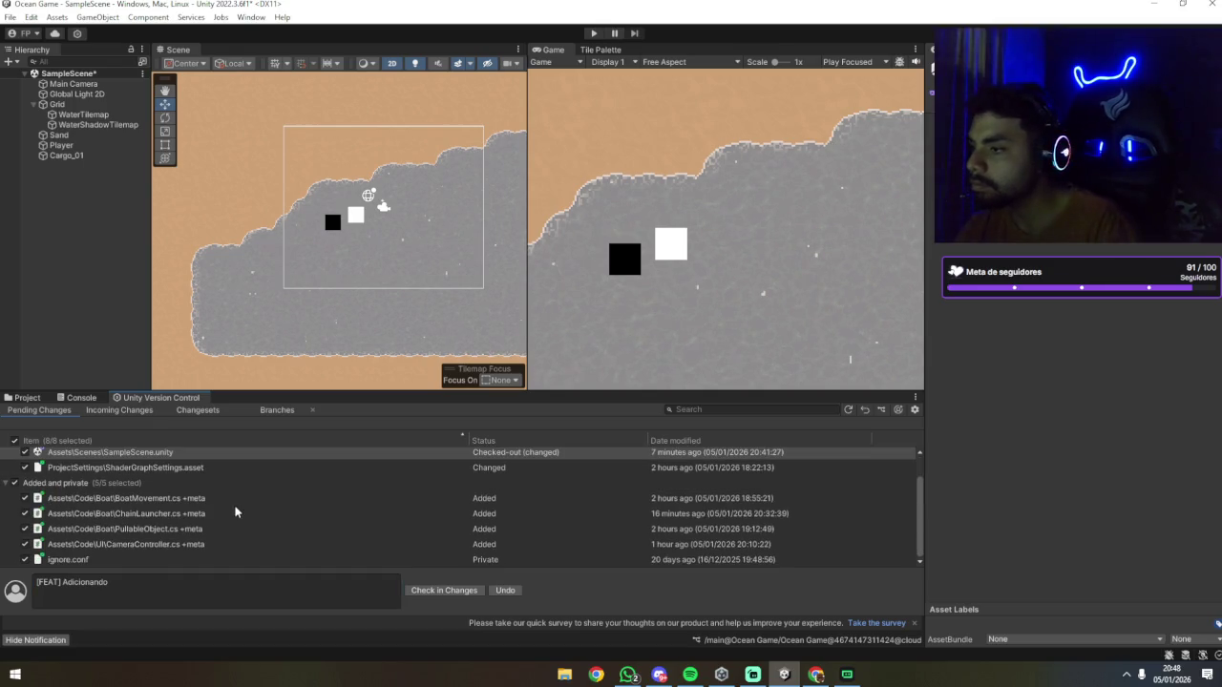
pyautogui.scroll(2, 235, 507)
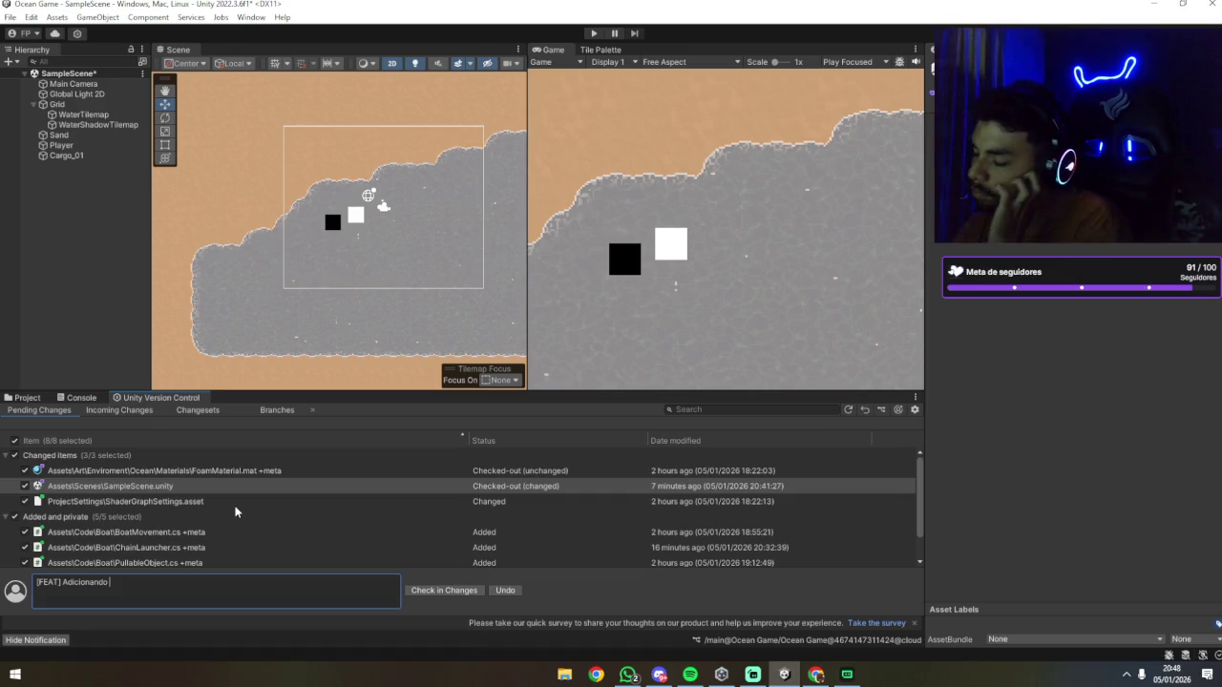
pyautogui.write('Jogador')
pyautogui.press('BackSpace')
pyautogui.press('BackSpace')
pyautogui.press('BackSpace')
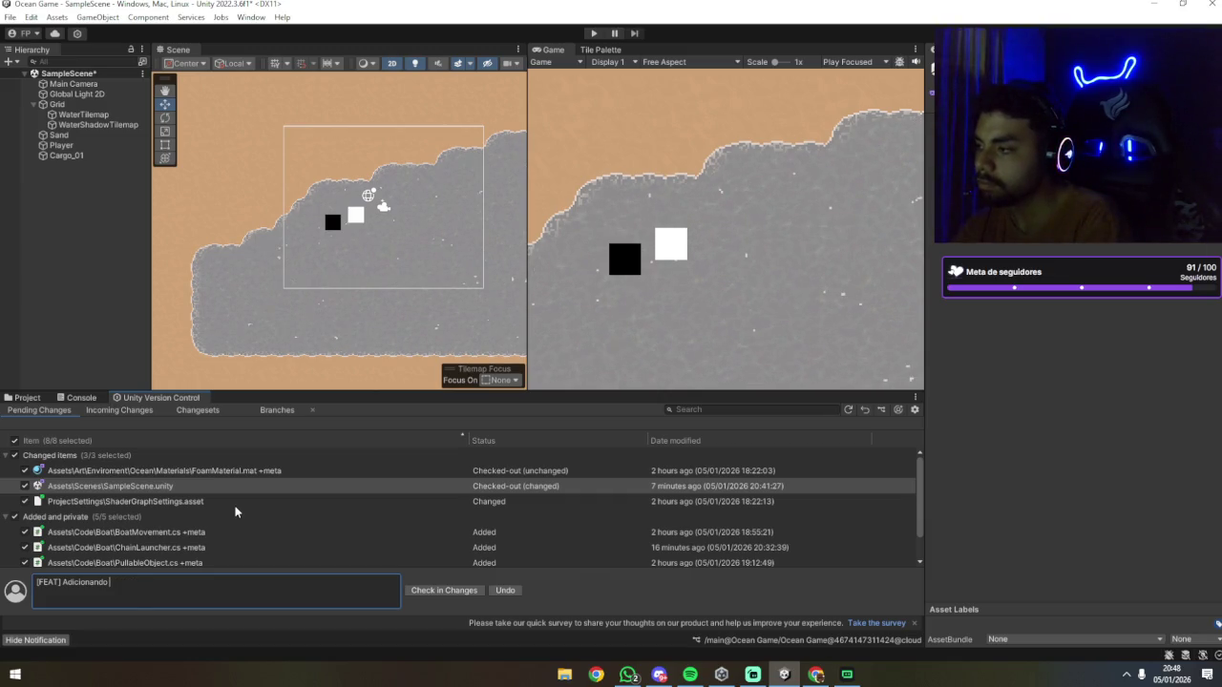
pyautogui.write('ogador')
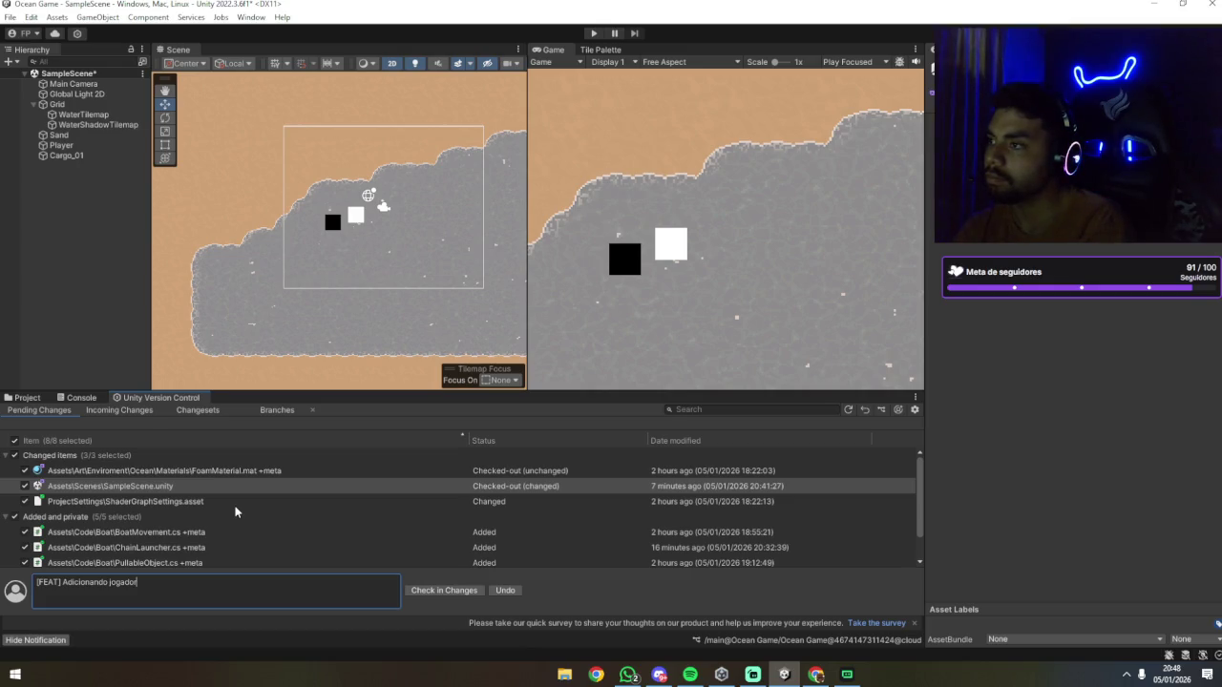
pyautogui.press('BackSpace')
pyautogui.press('BackSpace')
pyautogui.press('BackSpace')
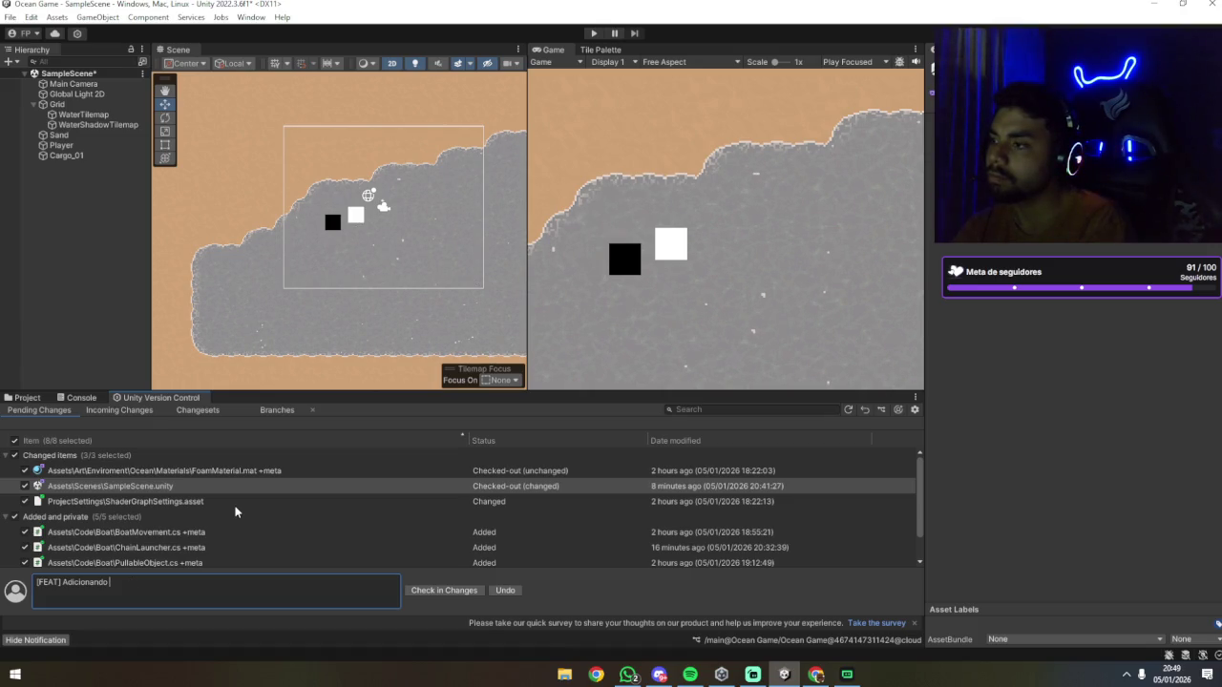
pyautogui.write('Me')
pyautogui.press('BackSpace')
pyautogui.press('BackSpace')
pyautogui.write('mecanica')
pyautogui.write('s de ')
pyautogui.write('movimentação ')
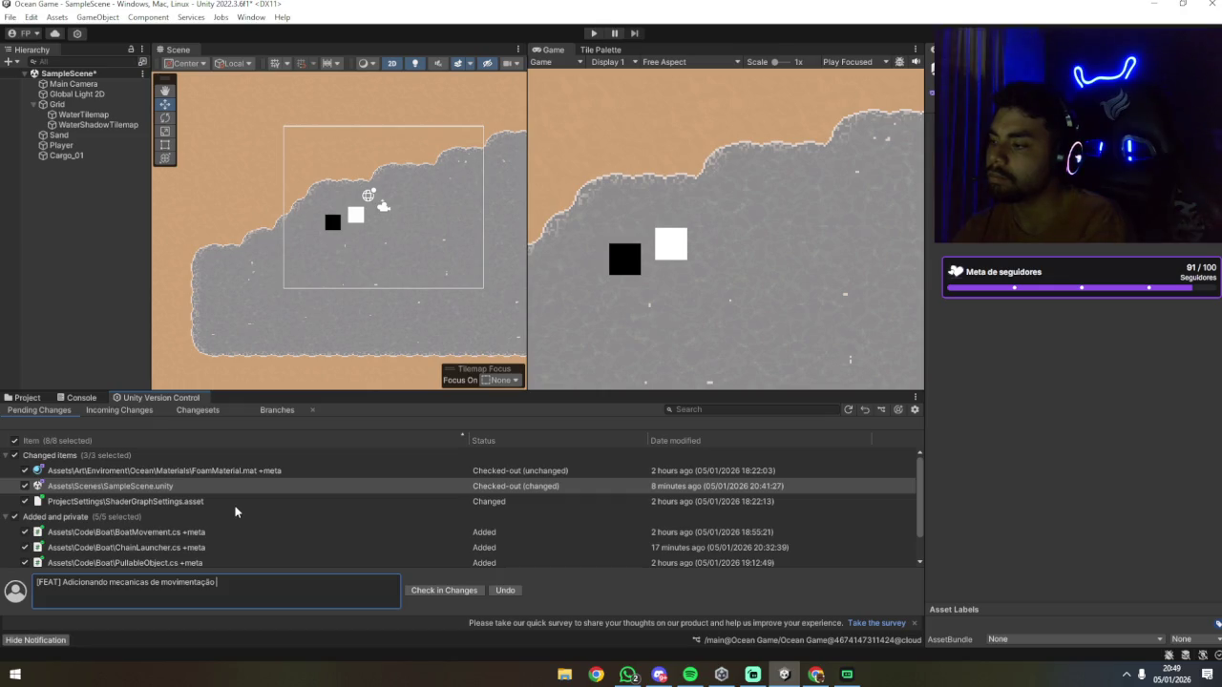
pyautogui.write('do barco d')
# Step: Rewrite the comment start as '[FEAT] Adicionando física do jogador'
pyautogui.press('BackSpace')
pyautogui.press('BackSpace')
pyautogui.press('BackSpace')
pyautogui.hotkey('ctrl', 'BackSpace')
pyautogui.hotkey('ctrl', 'BackSpace')
pyautogui.hotkey('ctrl', 'BackSpace')
pyautogui.write('movimentac')
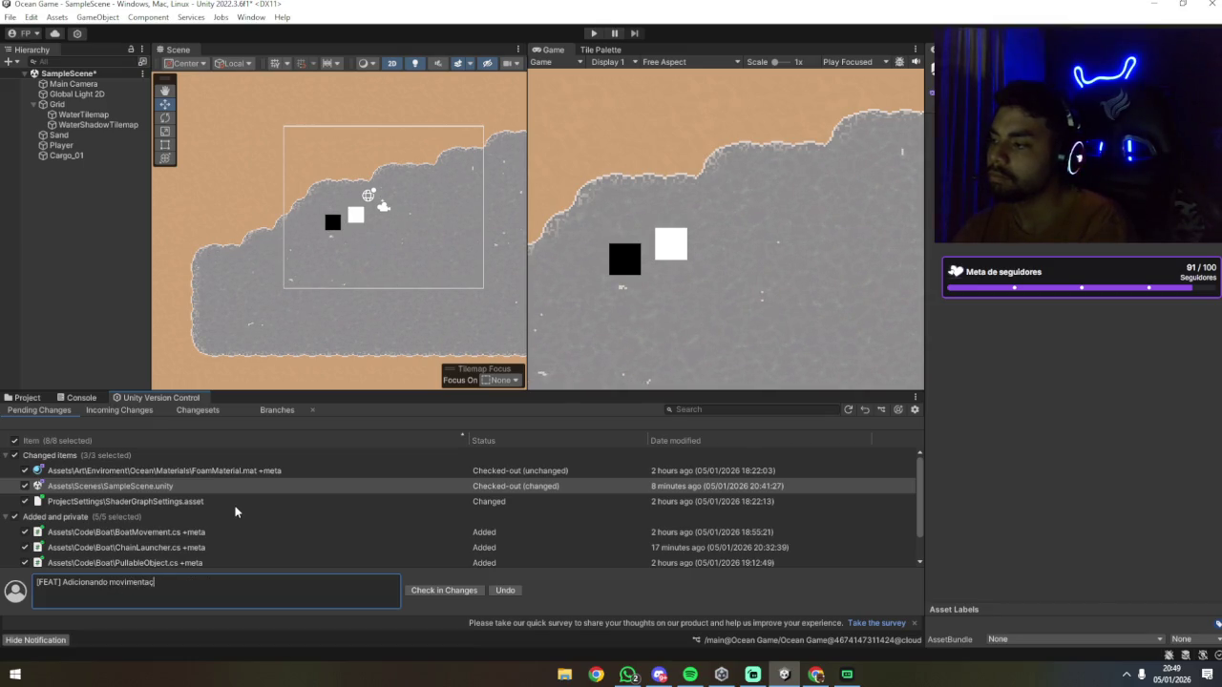
pyautogui.press('BackSpace')
pyautogui.write('ção do jog')
pyautogui.write('ador')
pyautogui.hotkey('ctrl', 'Left')
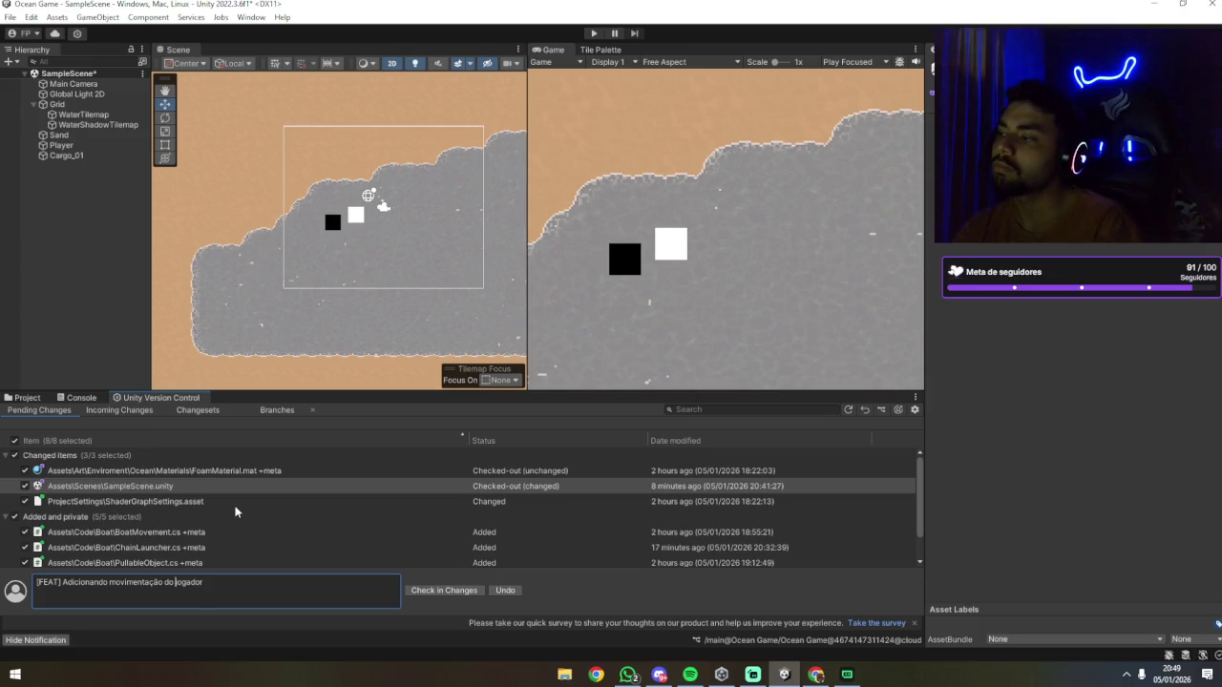
pyautogui.hotkey('ctrl', 'BackSpace')
pyautogui.write('física')
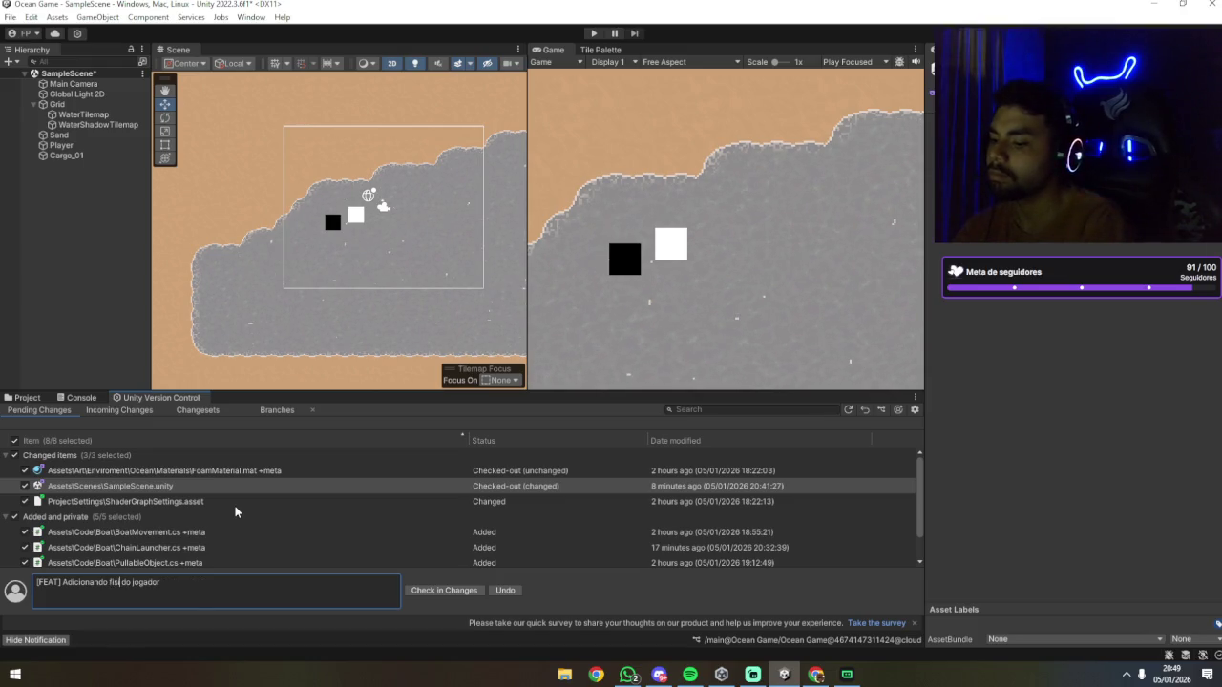
pyautogui.press('Left')
pyautogui.press('Left')
pyautogui.press('Left')
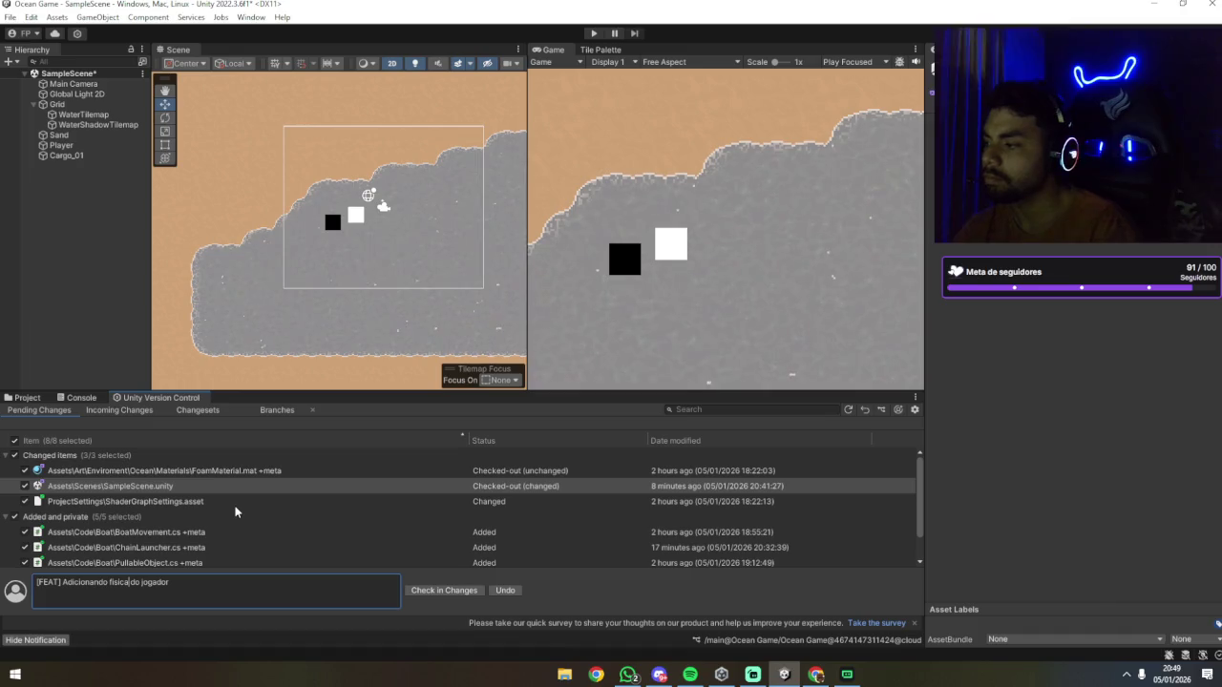
pyautogui.press('End')
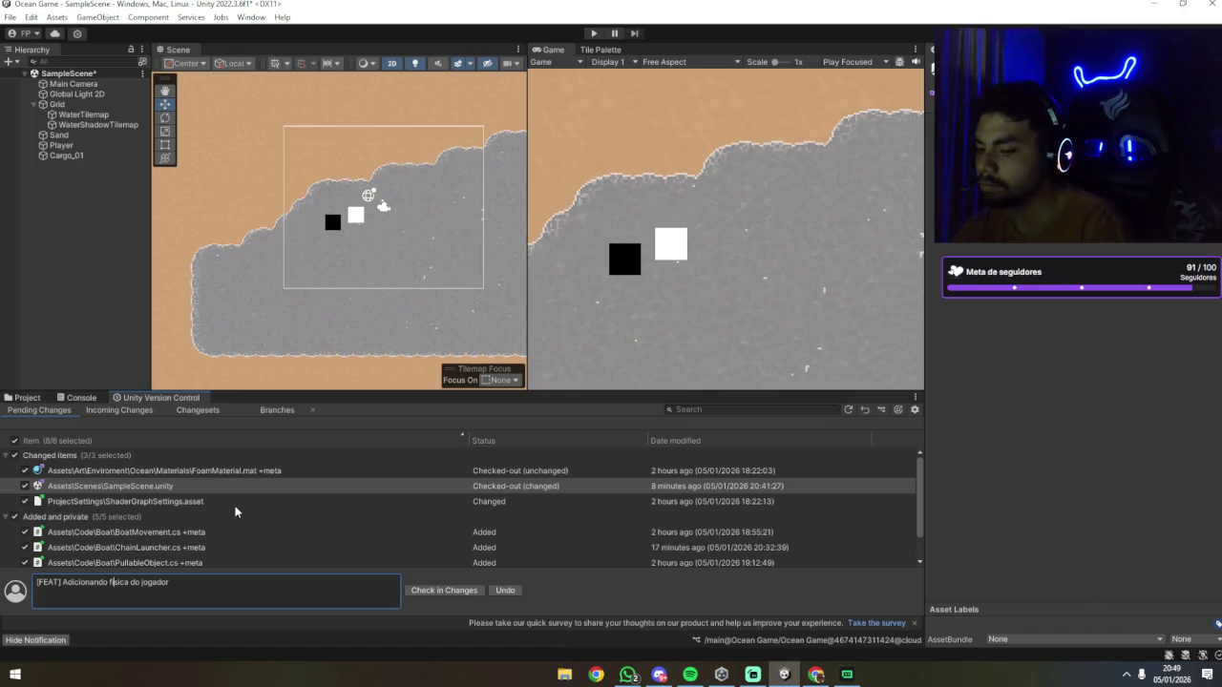
# Step: Append 'e corrente para capturar ob…' and remove the stray quote after corrente
pyautogui.write(' e')
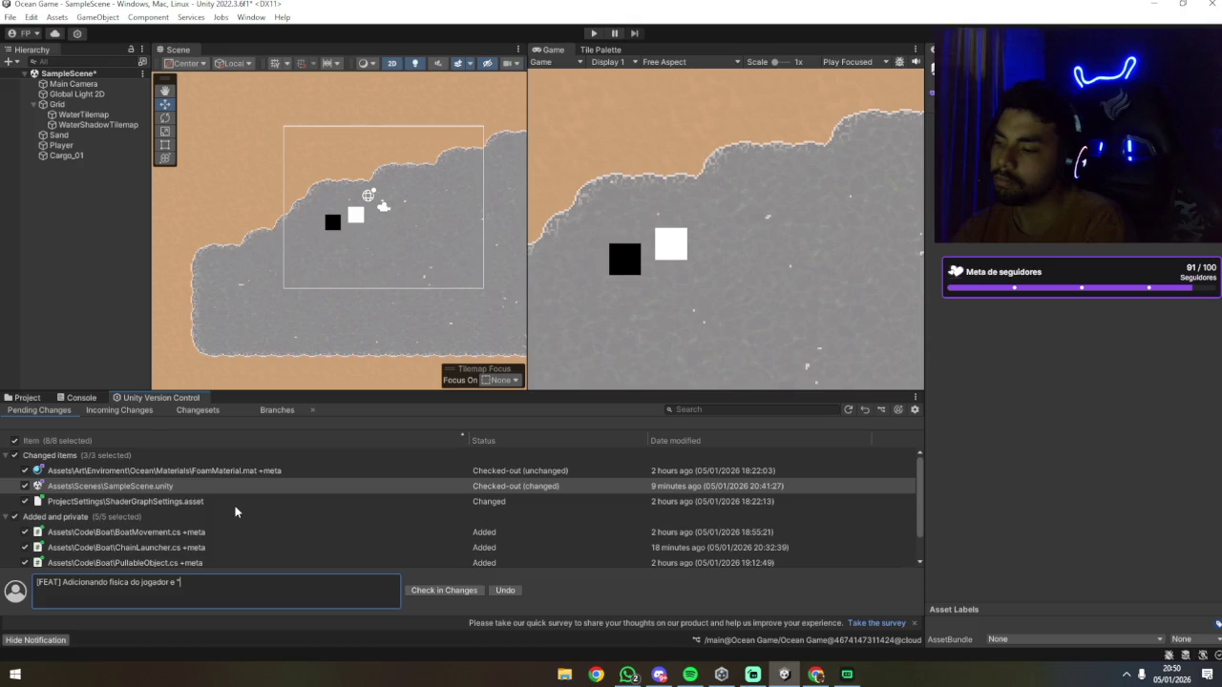
pyautogui.write('corrente" para cap')
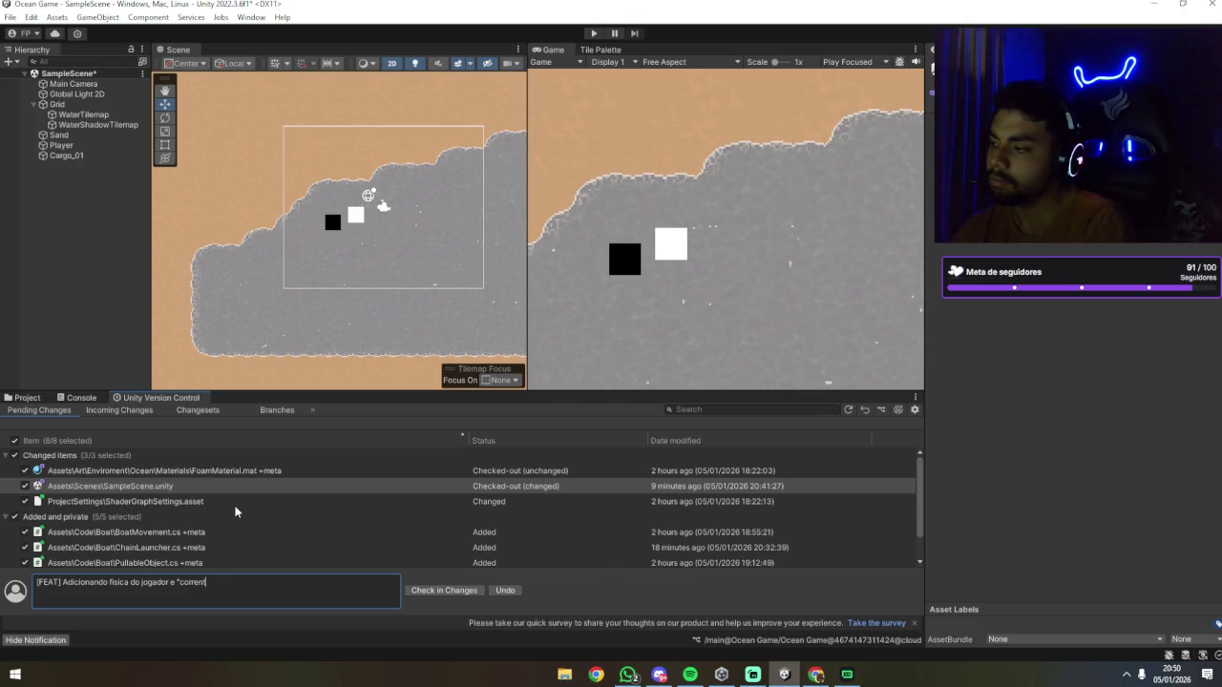
pyautogui.write('turar objetos')
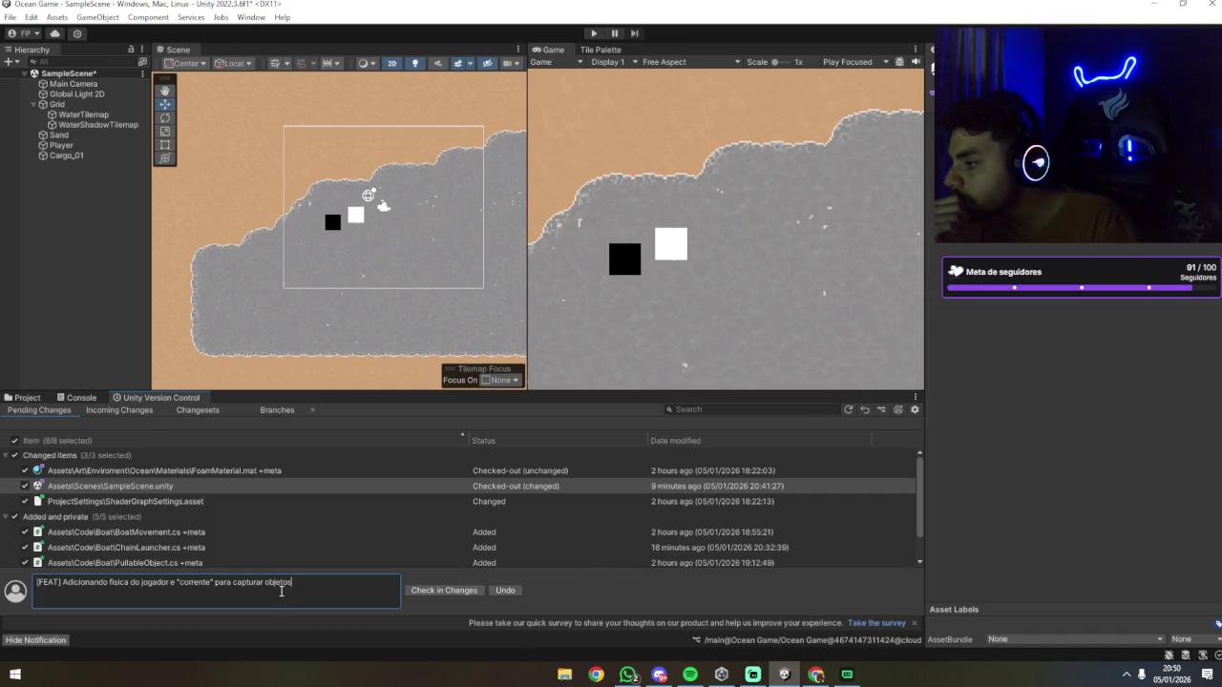
pyautogui.click(205, 585)
pyautogui.click(214, 584)
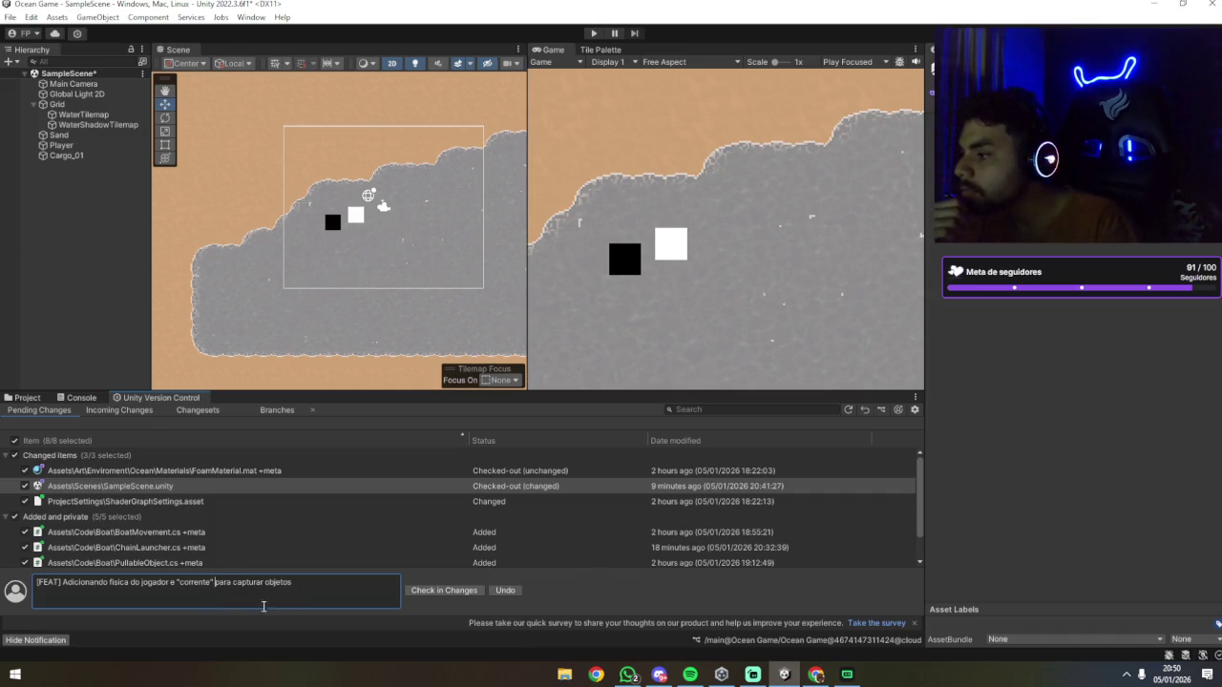
pyautogui.press('BackSpace')
pyautogui.press('BackSpace')
pyautogui.press('BackSpace')
pyautogui.press('End')
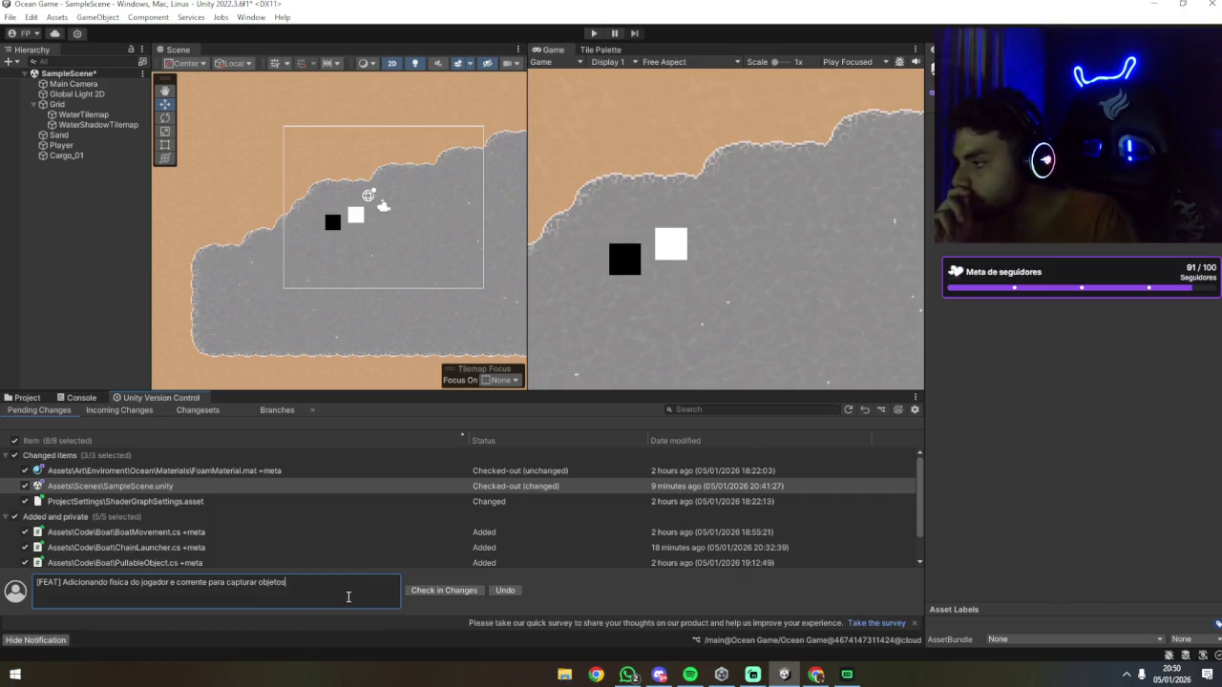
# Step: Insert 'lógica de' before 'corrente' in the check-in comment
pyautogui.scroll(-2, 301, 553)
pyautogui.scroll(2, 304, 548)
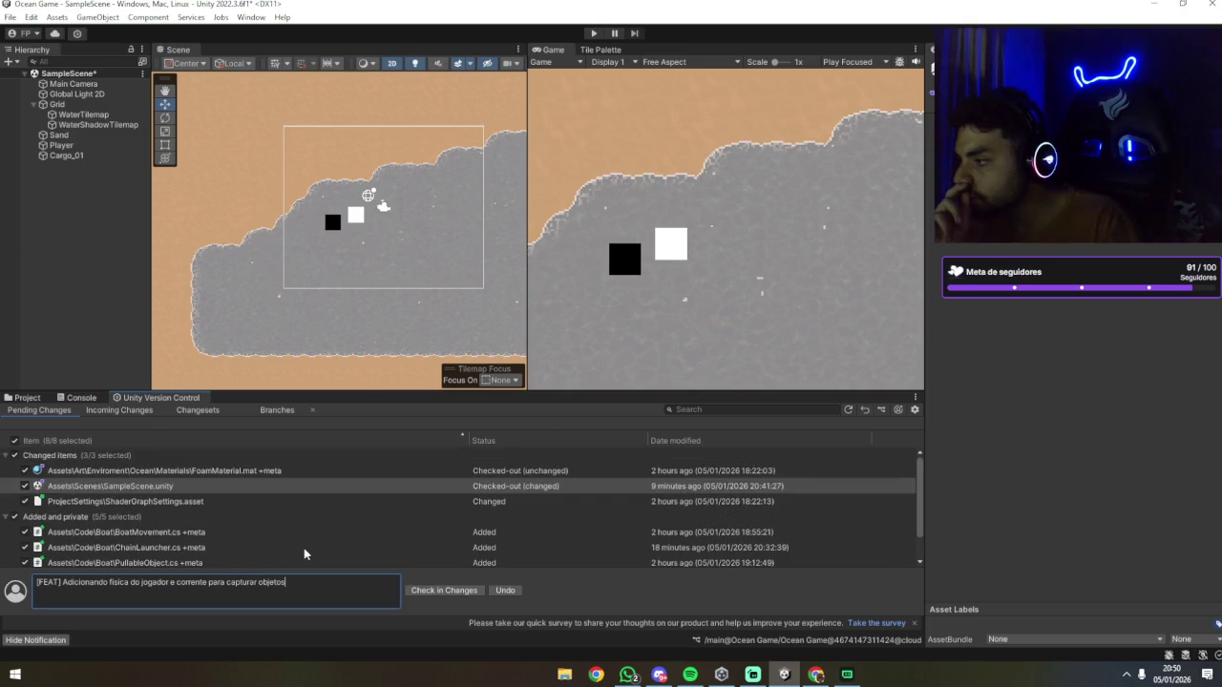
pyautogui.scroll(-1, 408, 554)
pyautogui.scroll(1, 399, 551)
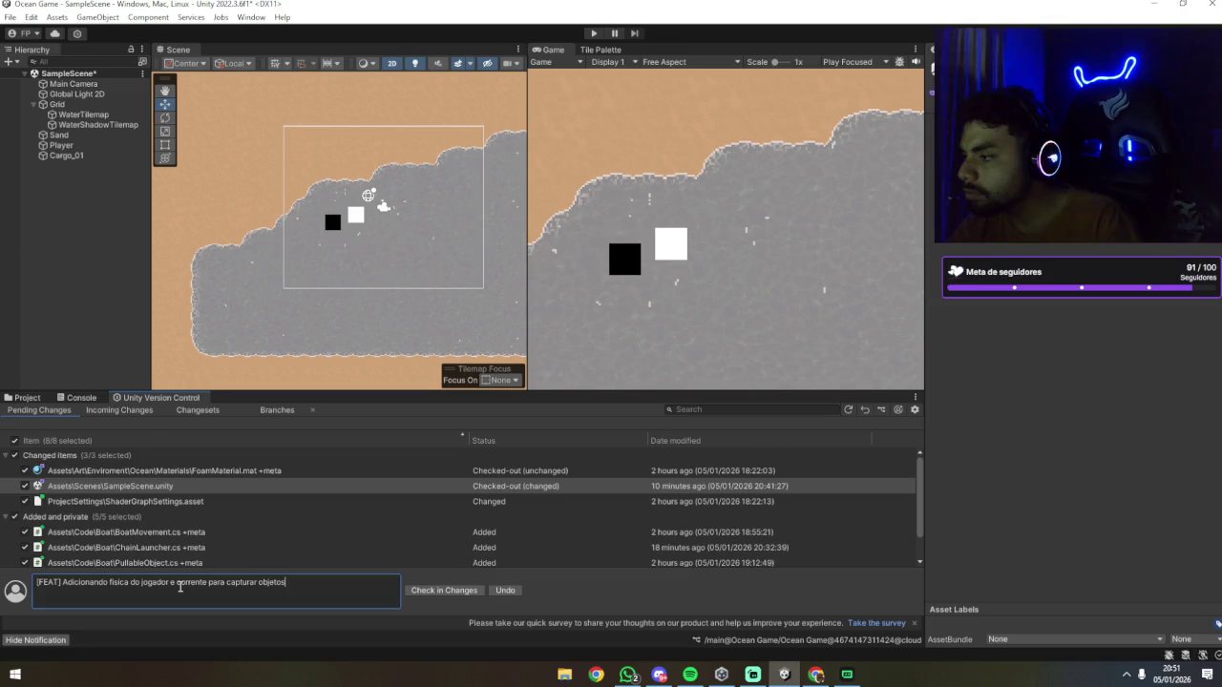
pyautogui.click(209, 584)
pyautogui.hotkey('ctrl', 'Left')
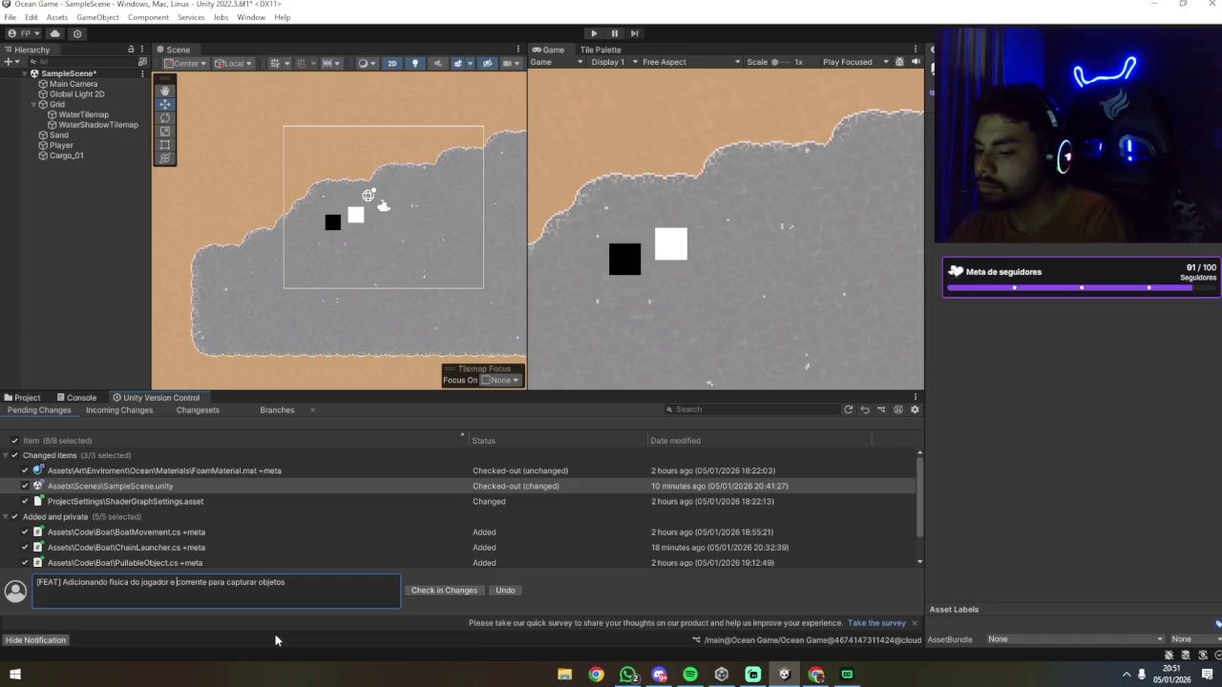
pyautogui.write('lógica ')
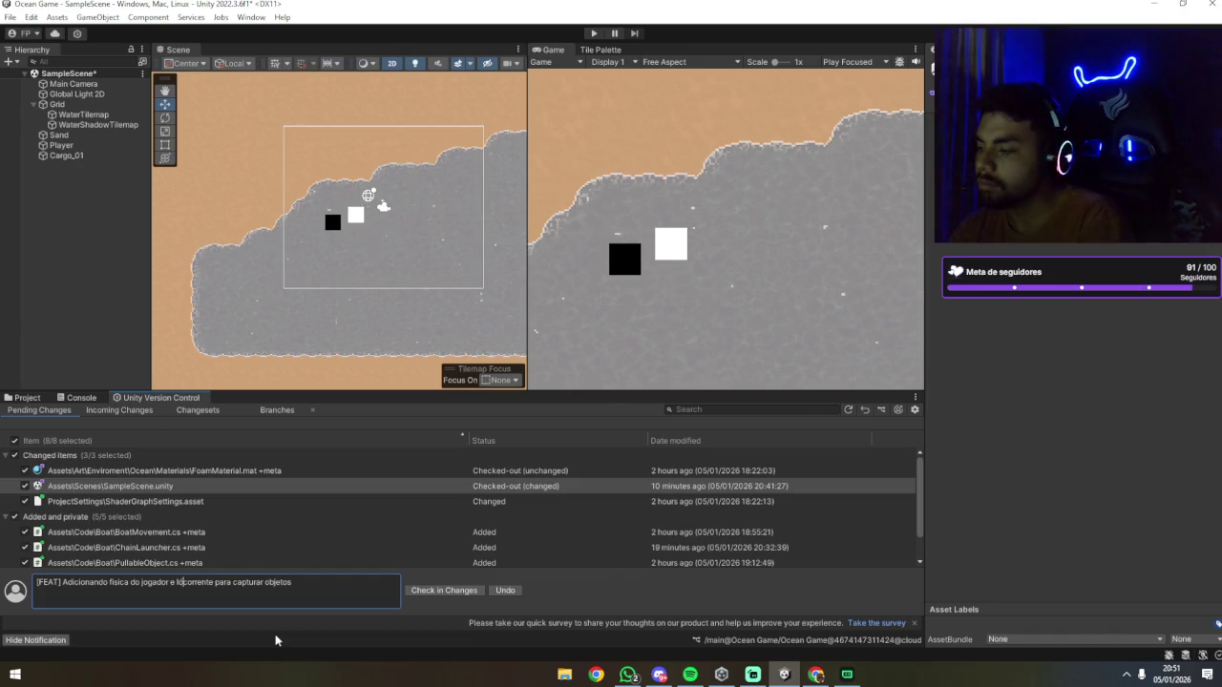
pyautogui.write('de')
pyautogui.hotkey('ctrl', 'Right')
pyautogui.hotkey('ctrl', 'Right')
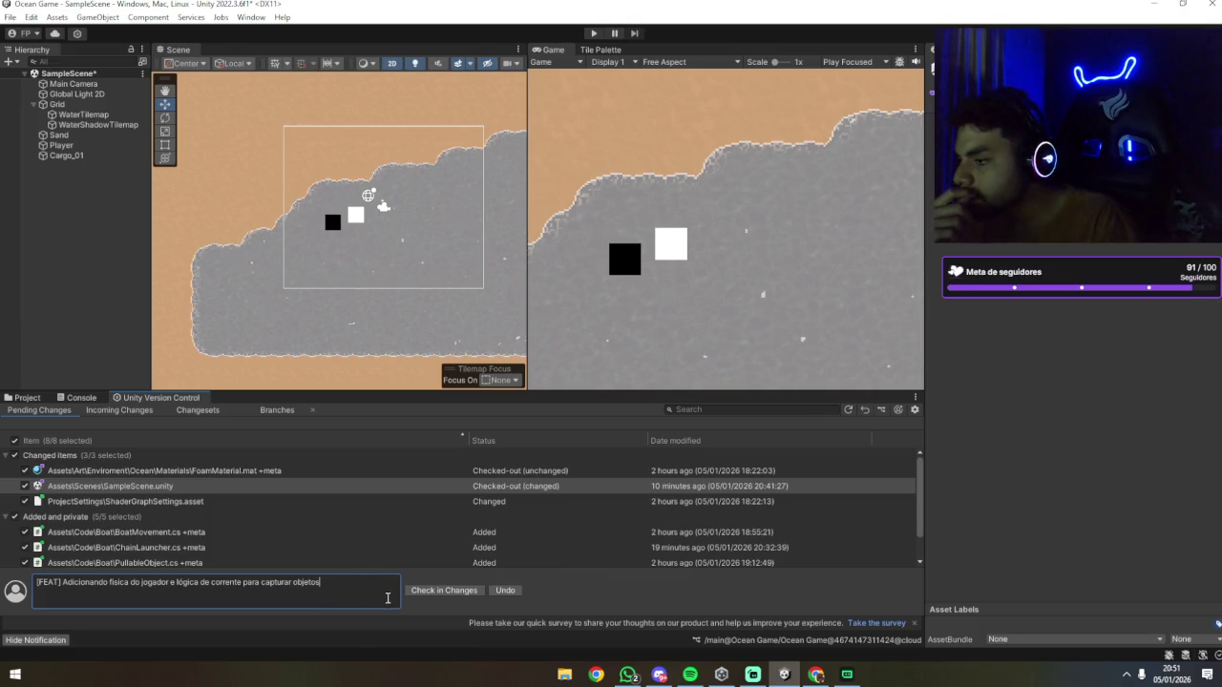
# Step: Check in the pending changes with the finished comment
pyautogui.scroll(-2, 387, 557)
pyautogui.scroll(2, 390, 556)
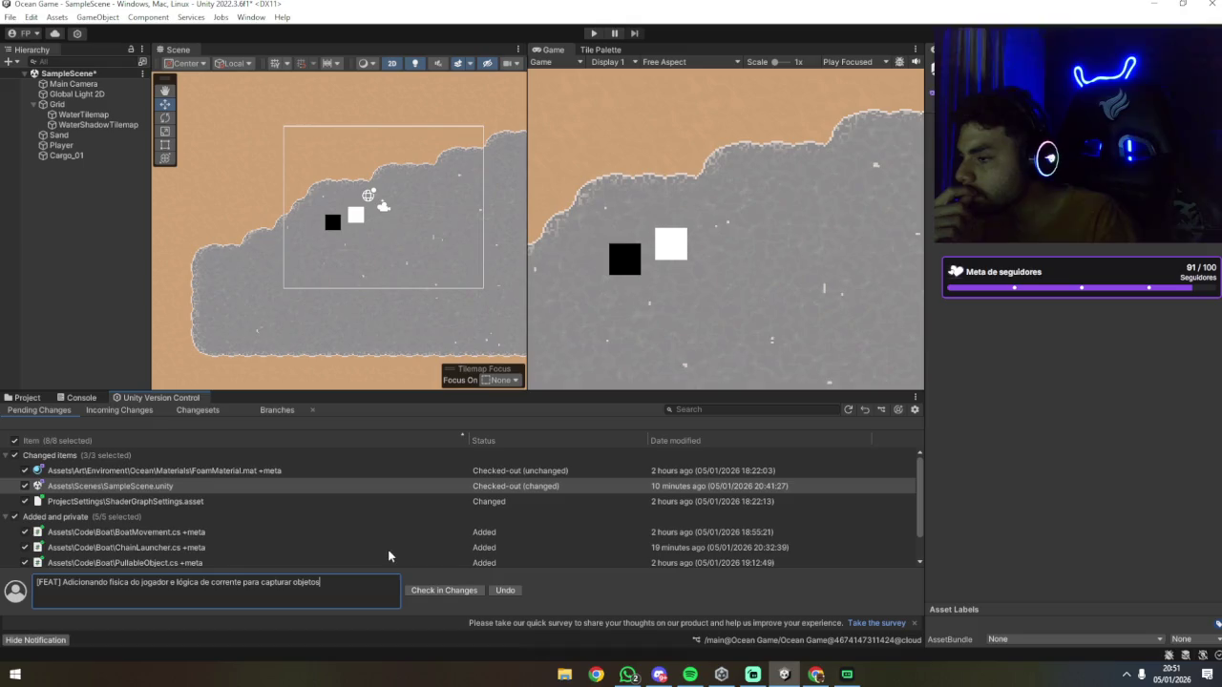
pyautogui.click(445, 592)
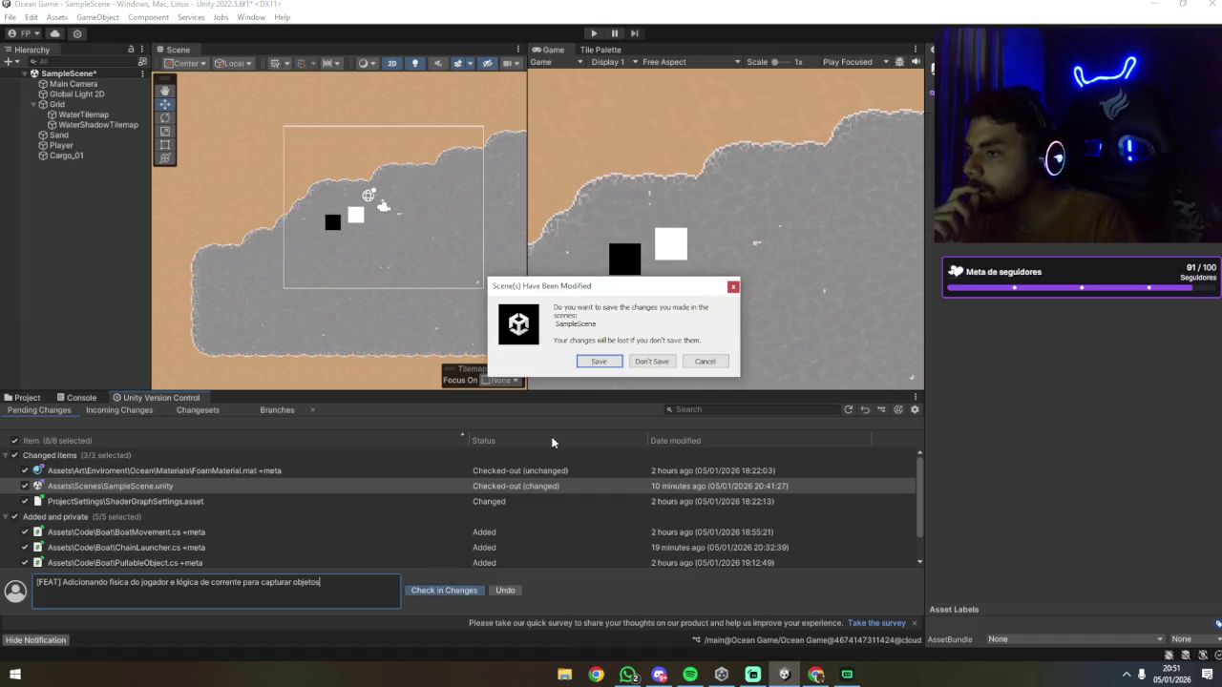
# Step: Save SampleScene when prompted and open the changeset history showing changeset 3 on /main
pyautogui.click(596, 363)
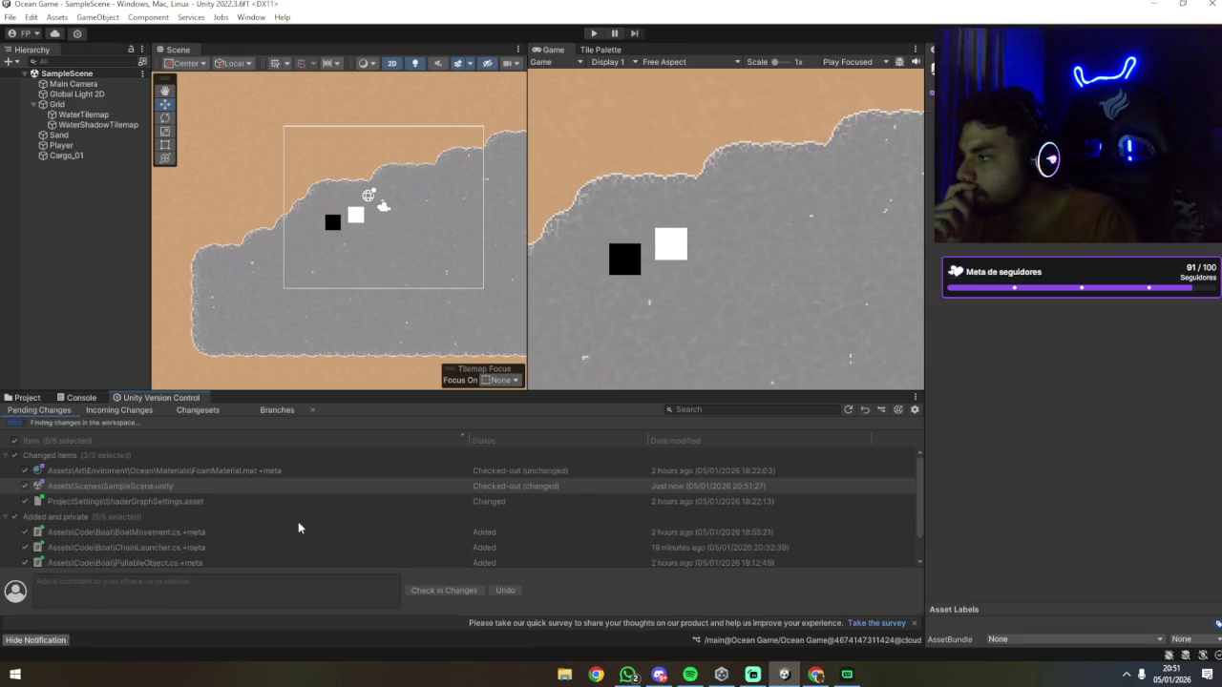
pyautogui.click(117, 411)
pyautogui.click(60, 411)
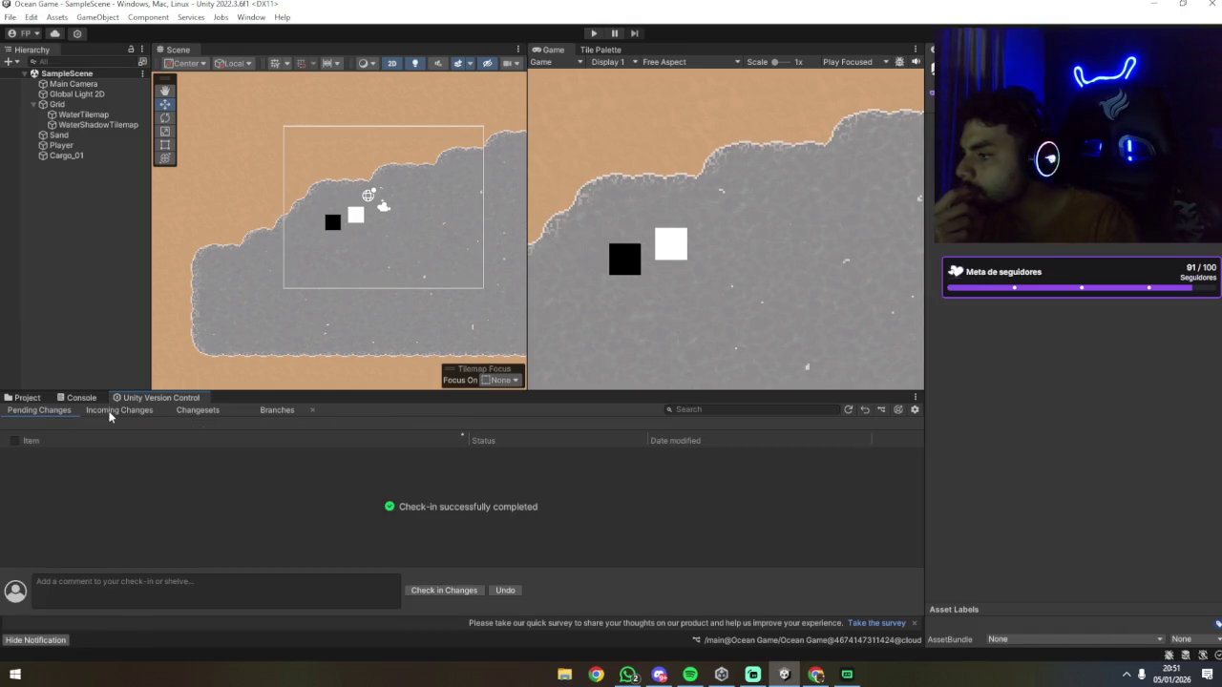
pyautogui.click(111, 412)
pyautogui.click(197, 411)
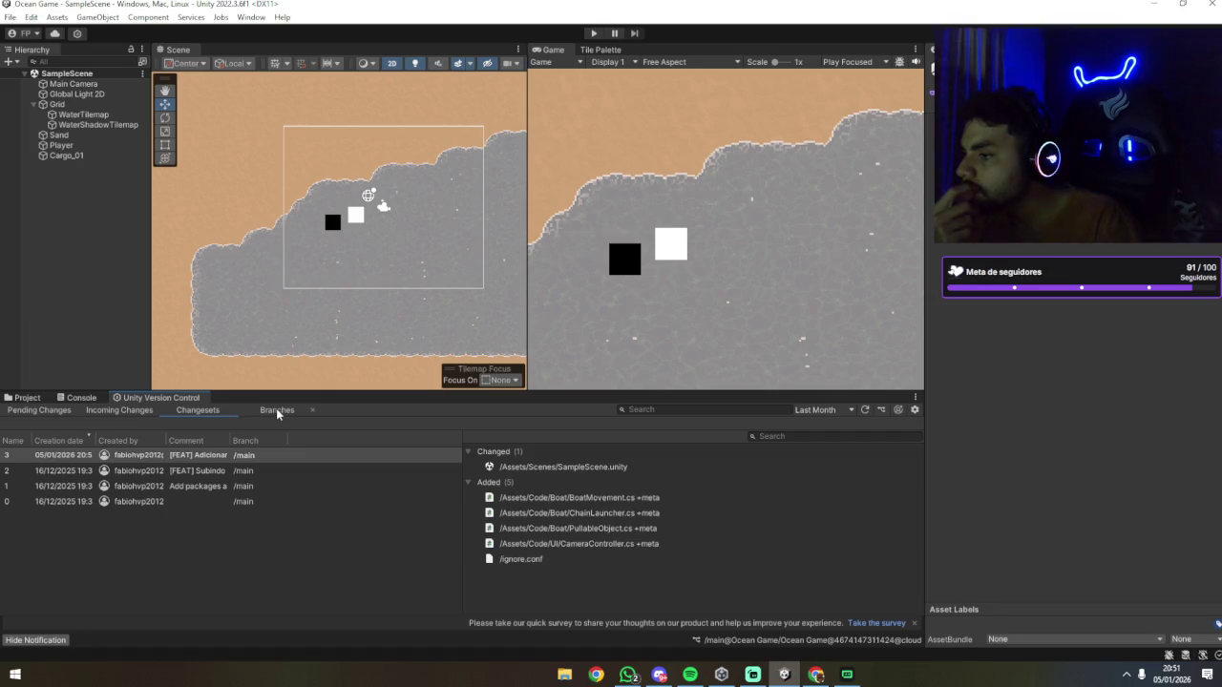
# Step: Widen the Comment column and browse the Branches, Changesets, Incoming and Pending tabs
pyautogui.moveTo(230, 440)
pyautogui.mouseDown()
pyautogui.moveTo(439, 440)
pyautogui.moveTo(345, 449)
pyautogui.moveTo(432, 454)
pyautogui.moveTo(454, 445)
pyautogui.moveTo(397, 443)
pyautogui.mouseUp()
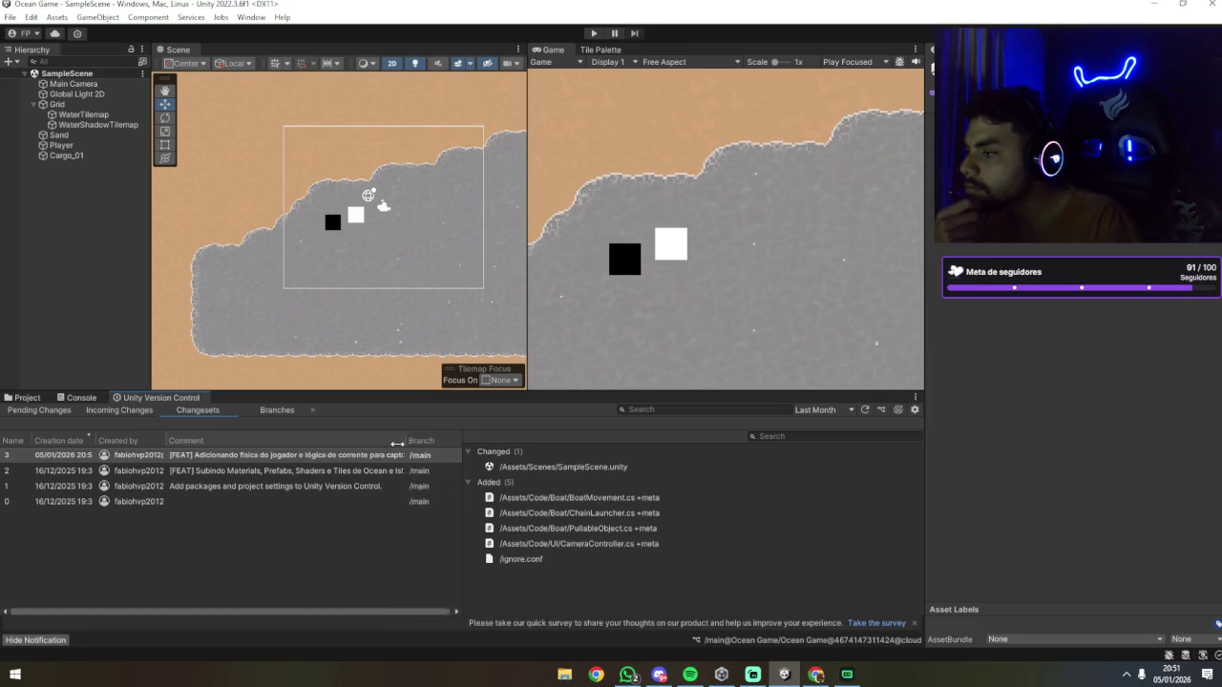
pyautogui.click(267, 412)
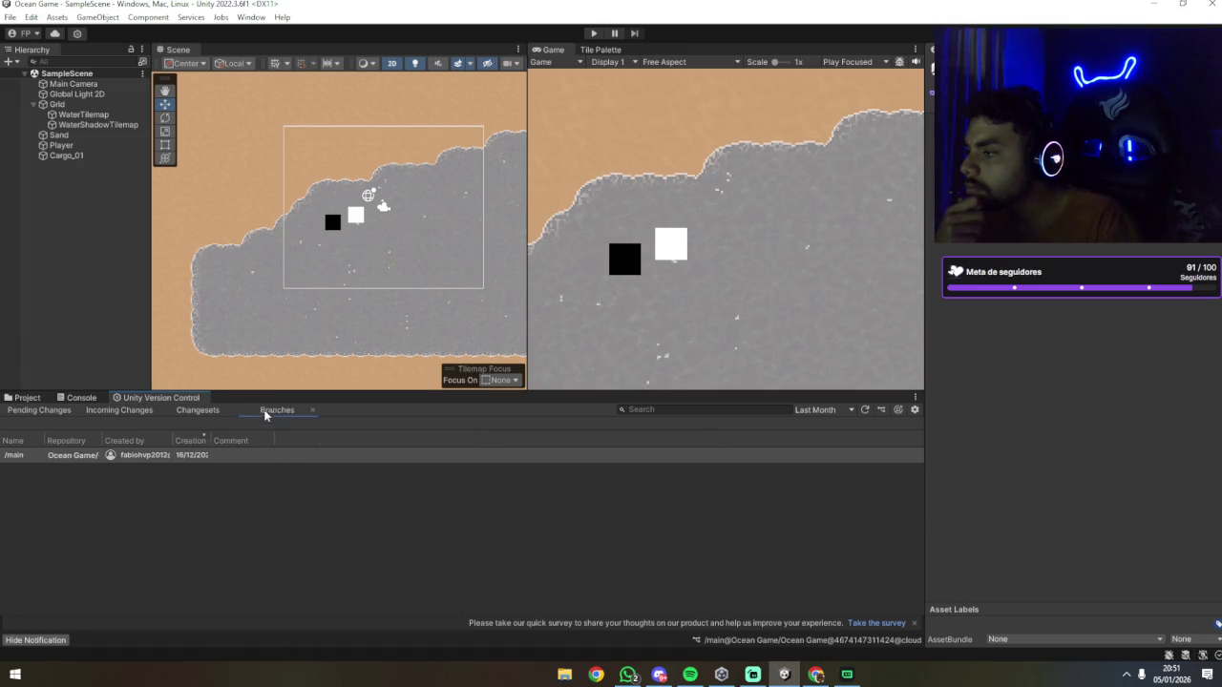
pyautogui.click(208, 410)
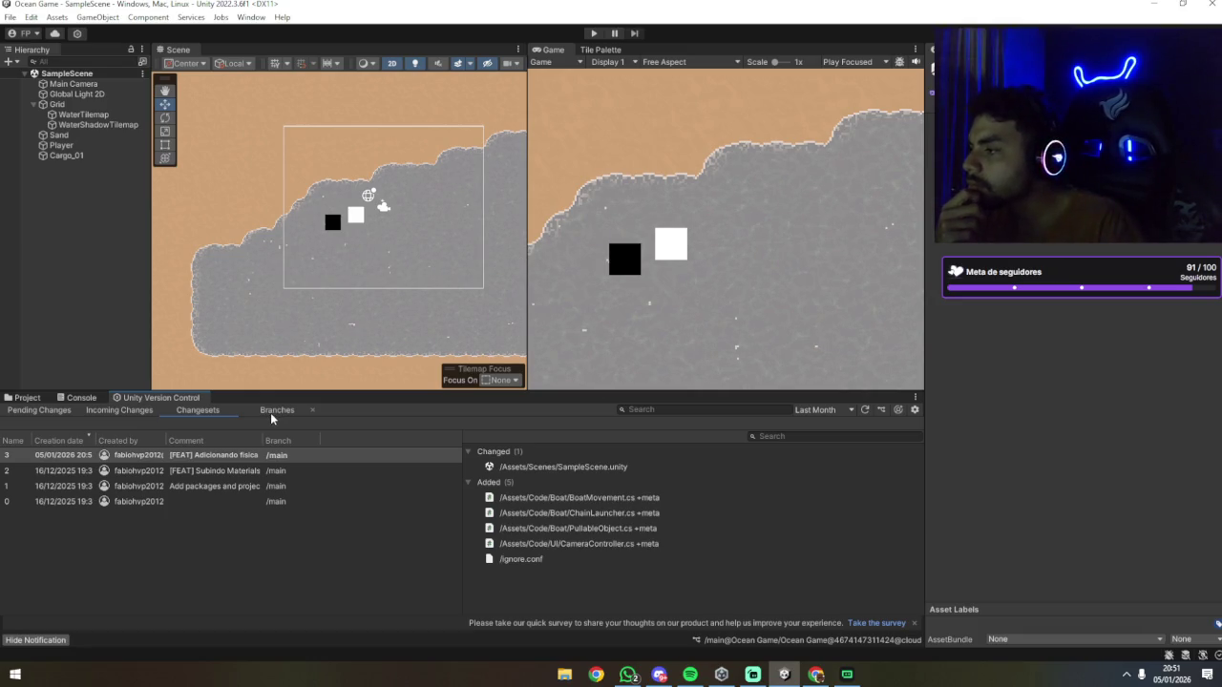
pyautogui.click(270, 413)
pyautogui.click(200, 410)
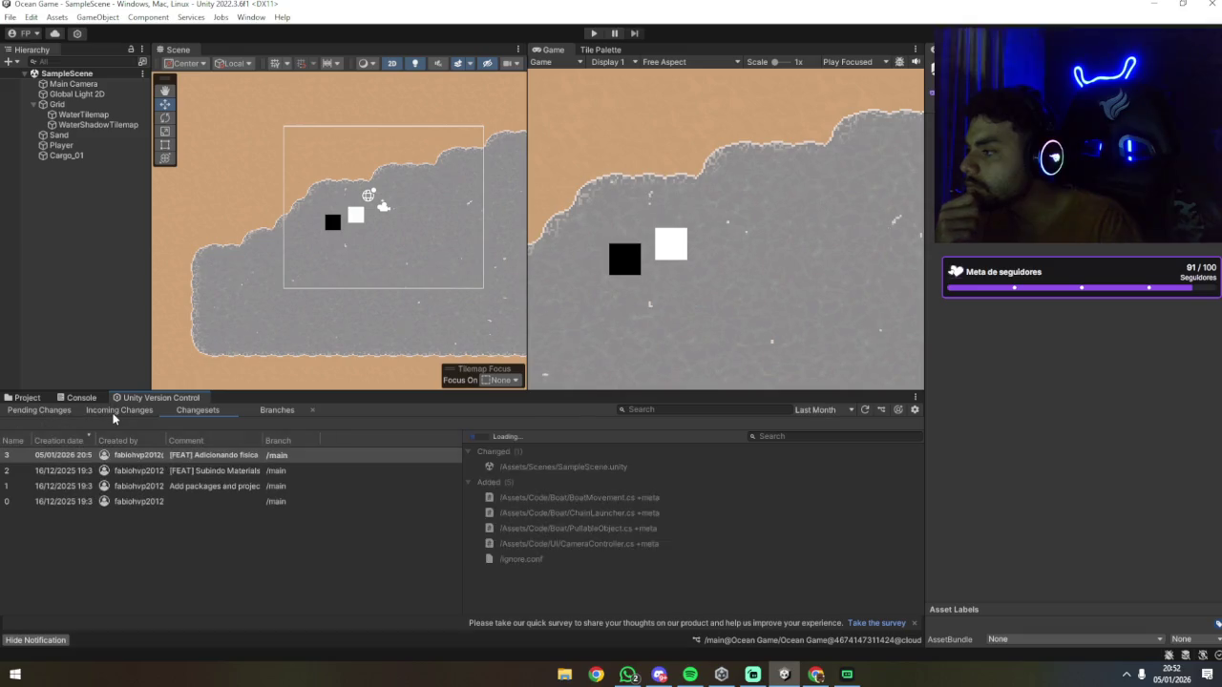
pyautogui.click(119, 410)
pyautogui.click(48, 411)
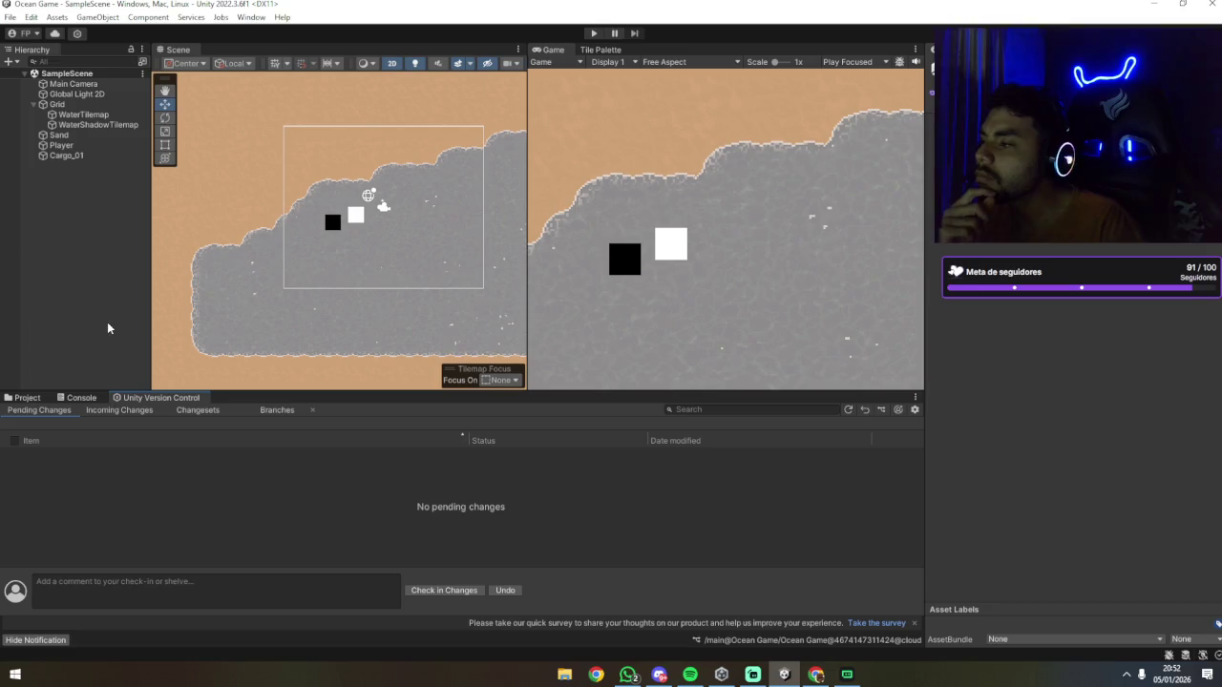
# Step: Review the /main branch and changeset 3's changed and added files without acting
pyautogui.click(268, 412)
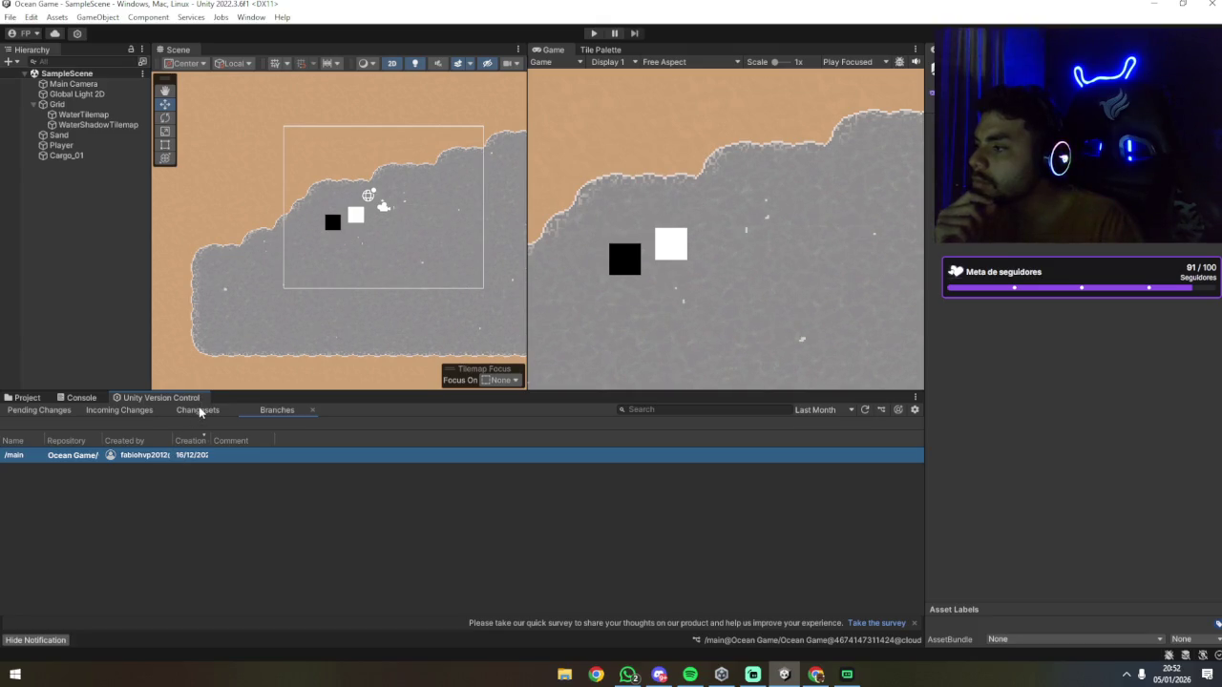
pyautogui.rightClick(104, 457)
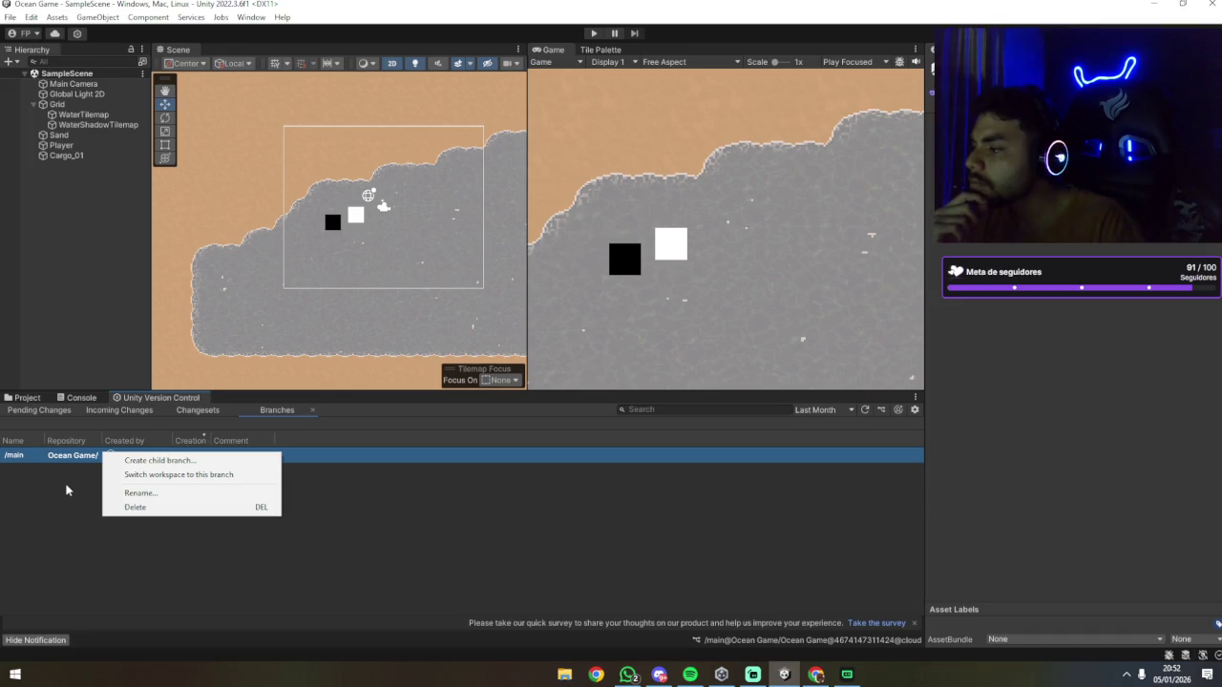
pyautogui.click(67, 490)
pyautogui.click(186, 414)
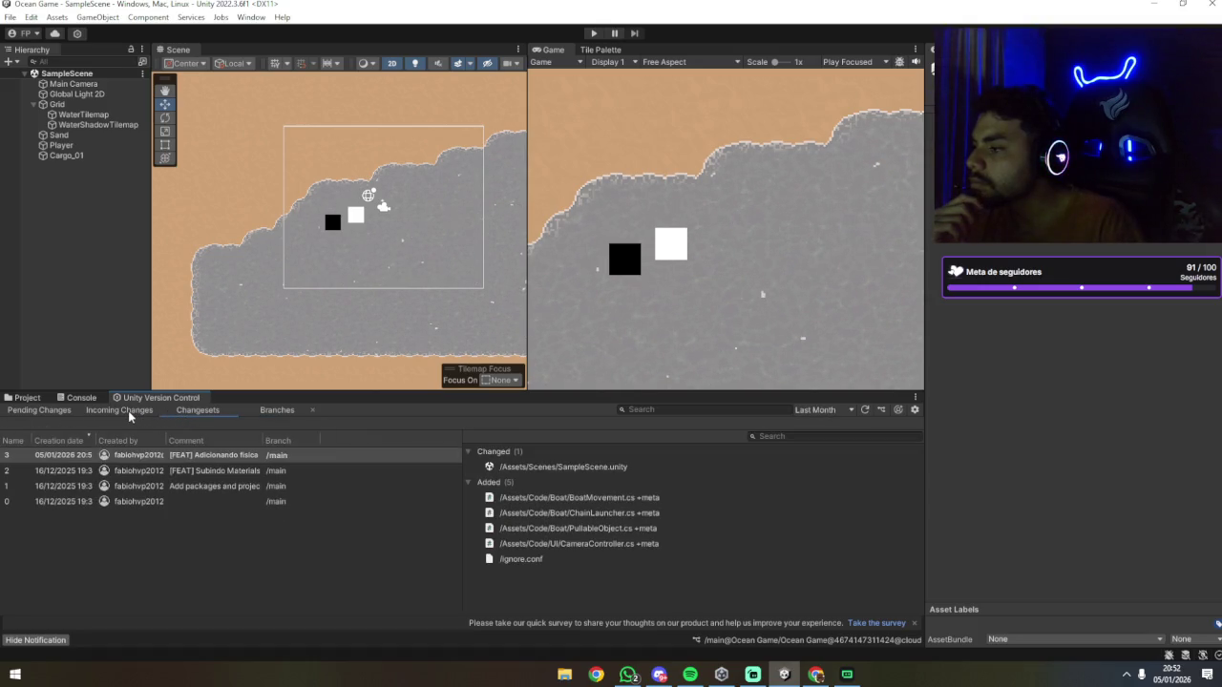
pyautogui.rightClick(120, 455)
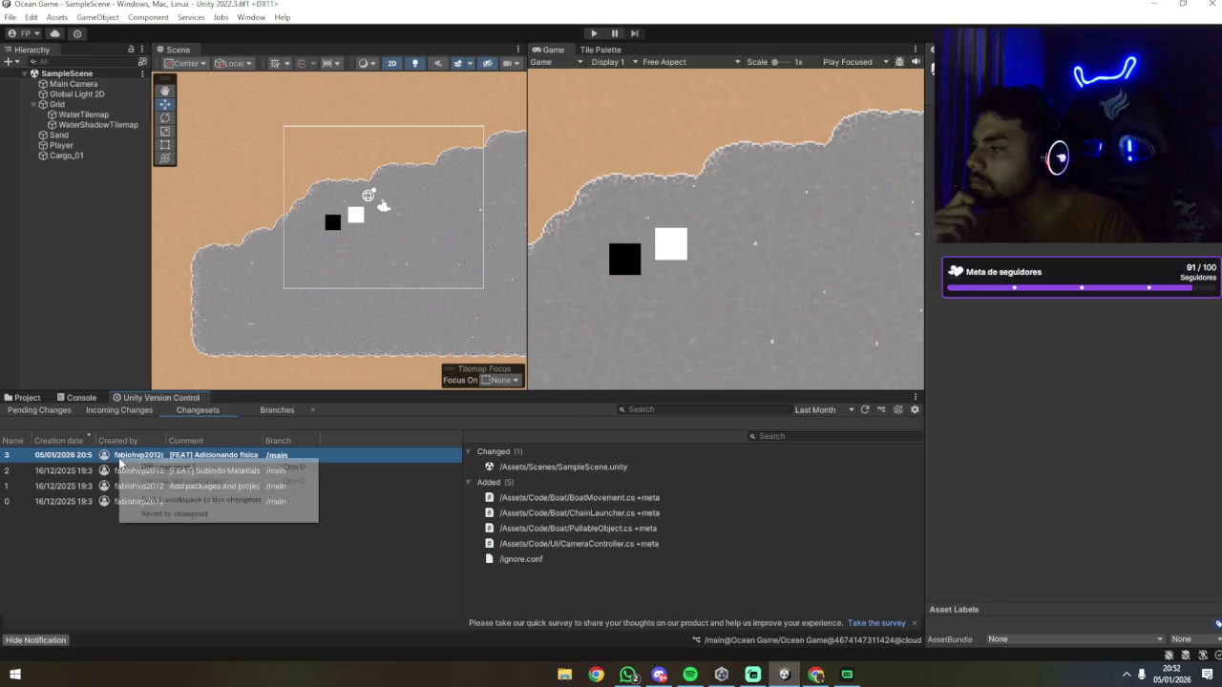
pyautogui.click(89, 552)
# Step: Confirm nothing is incoming or pending, then show the Console and then Project assets
pyautogui.click(107, 410)
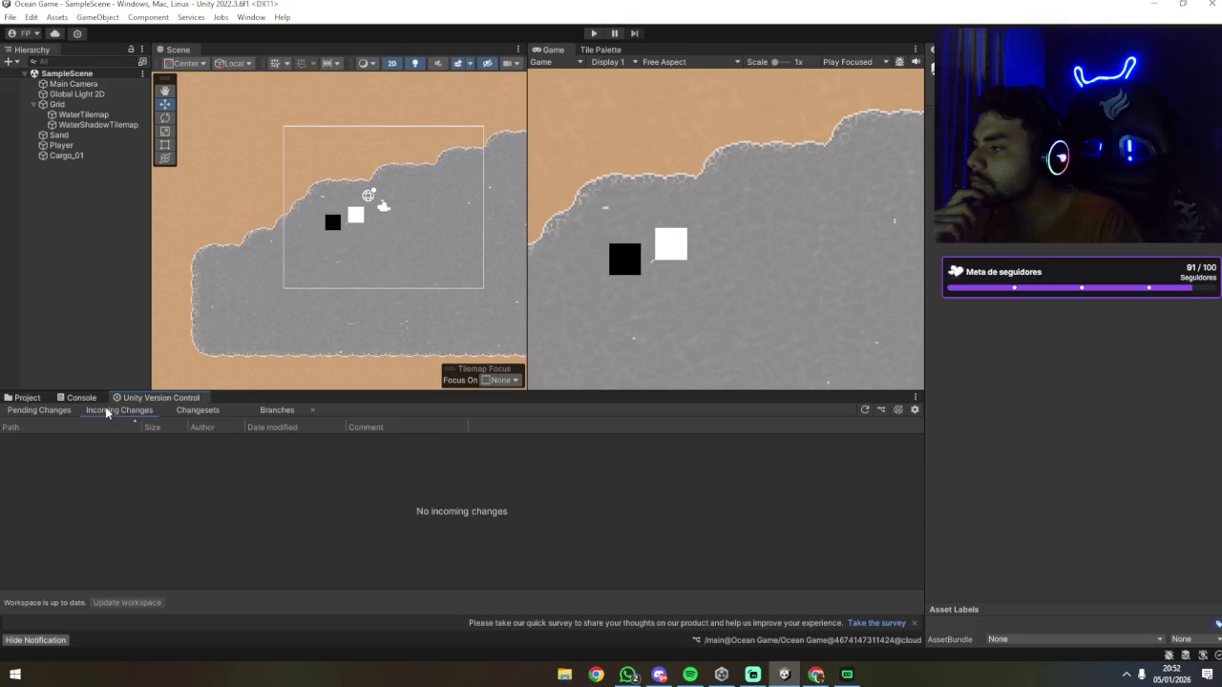
pyautogui.click(70, 415)
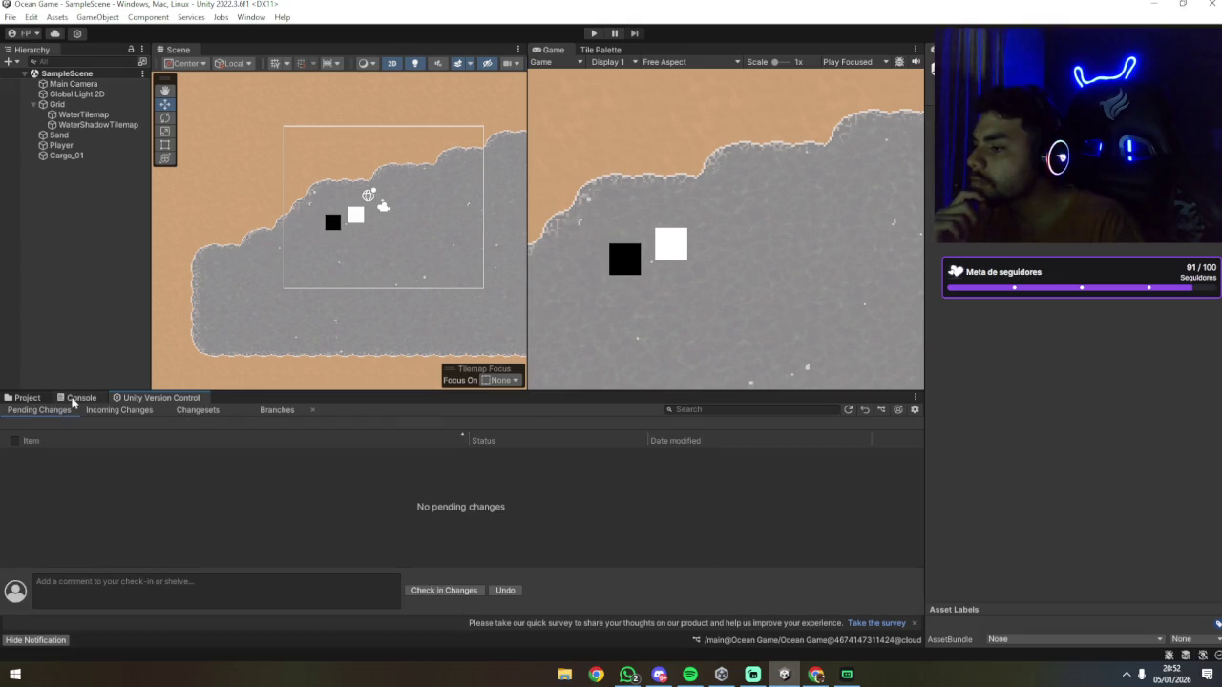
pyautogui.click(74, 399)
pyautogui.click(36, 398)
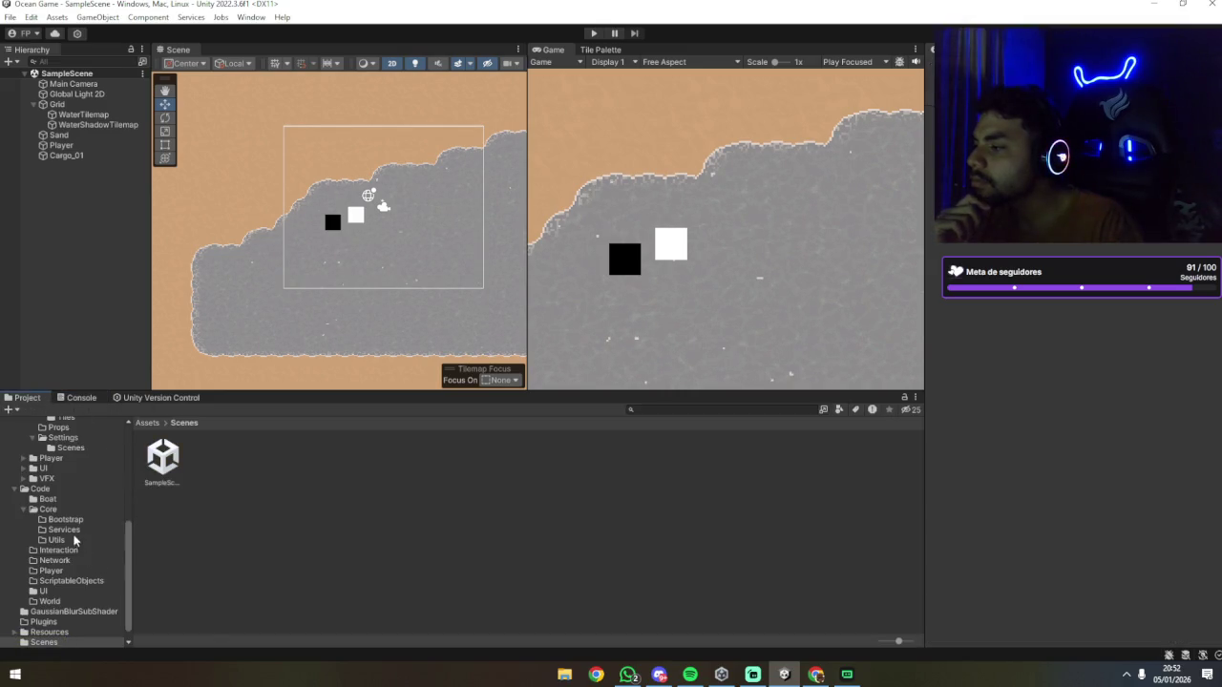
# Step: Scroll the Project folder tree to the top and bring up Unity Hub from the taskbar
pyautogui.scroll(3, 55, 583)
pyautogui.scroll(5, 55, 582)
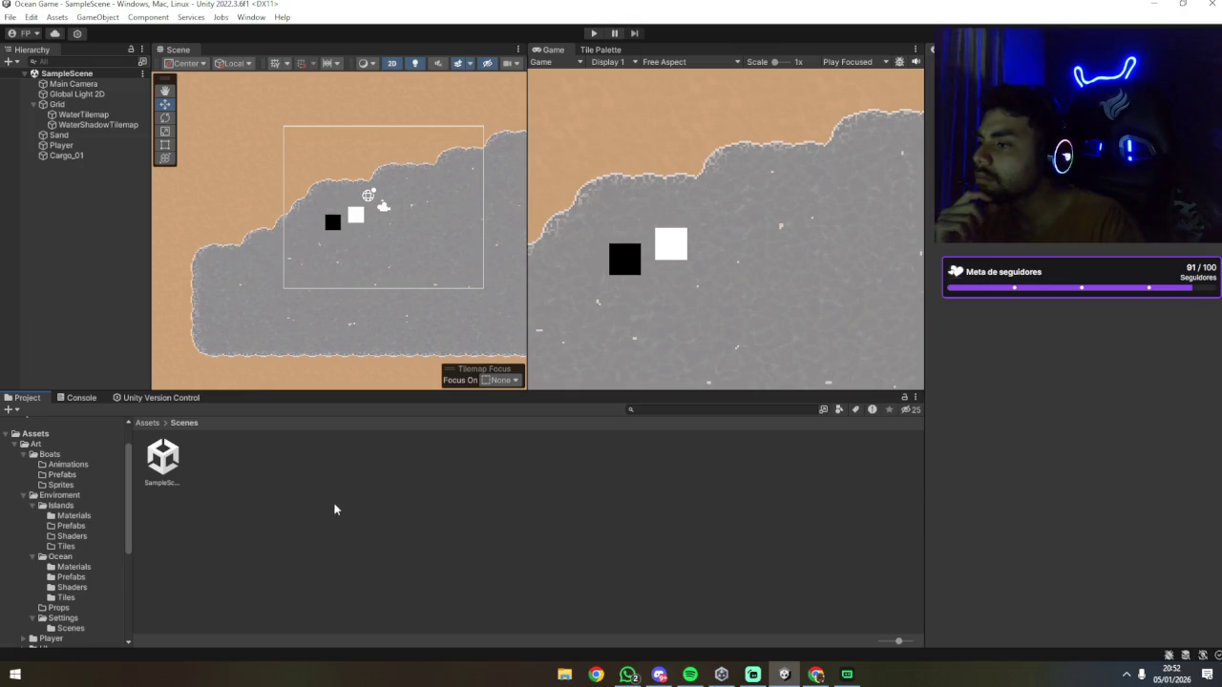
pyautogui.moveTo(806, 680)
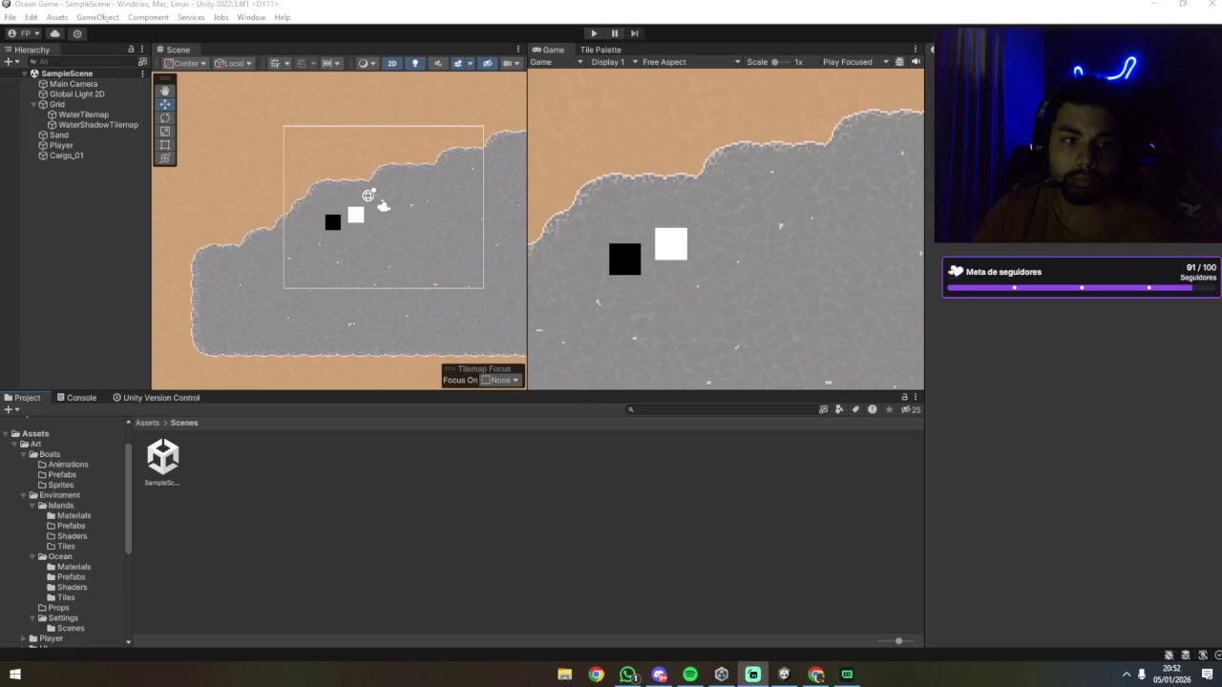
pyautogui.click(753, 674)
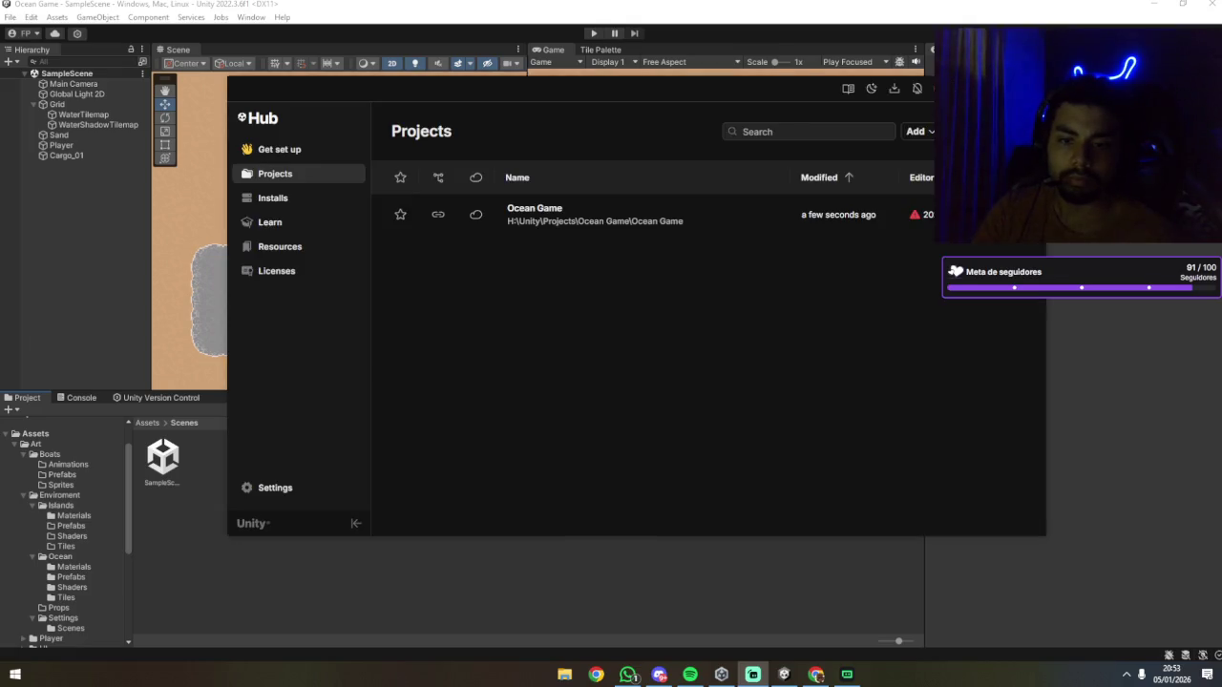
# Step: Minimise Unity Hub from the taskbar to return to the Ocean Game editor
pyautogui.click(753, 674)
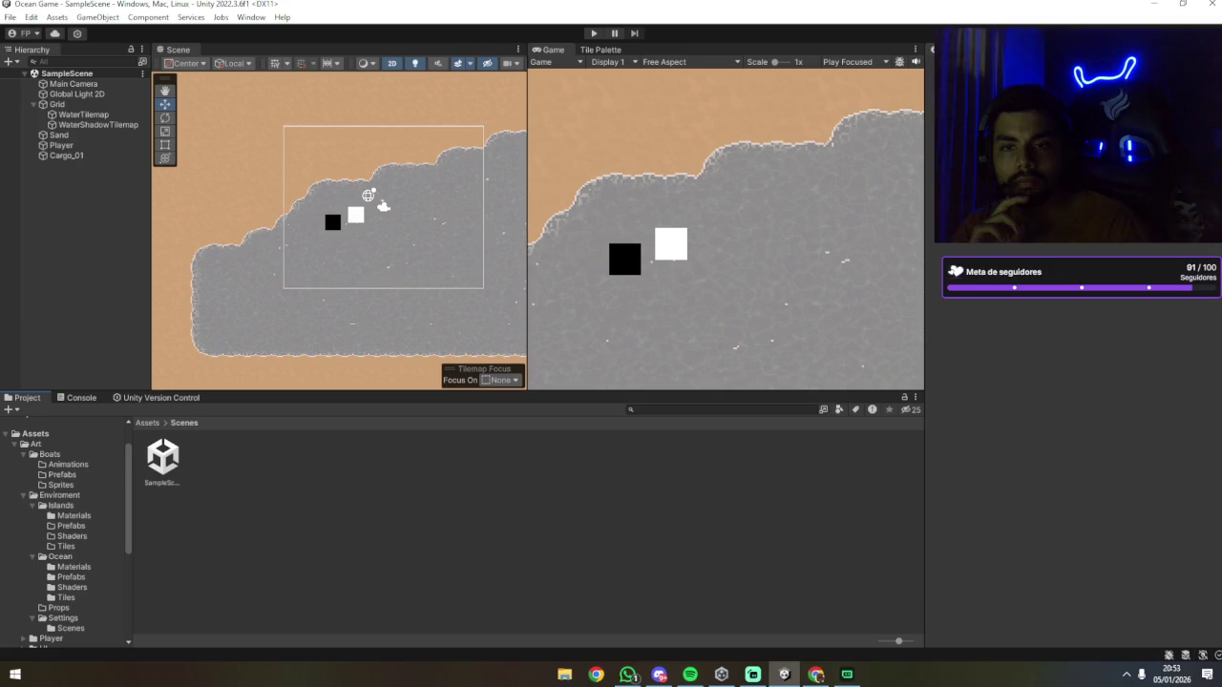
pyautogui.hotkey('alt', 'Tab')
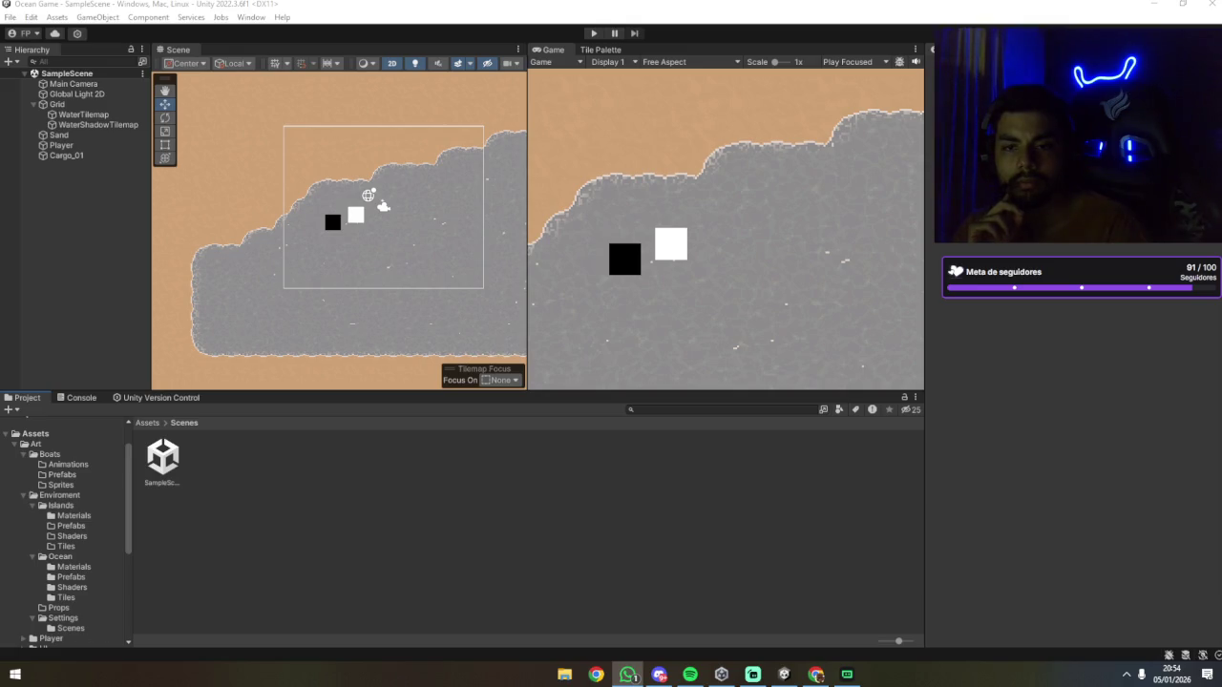
pyautogui.click(502, 500)
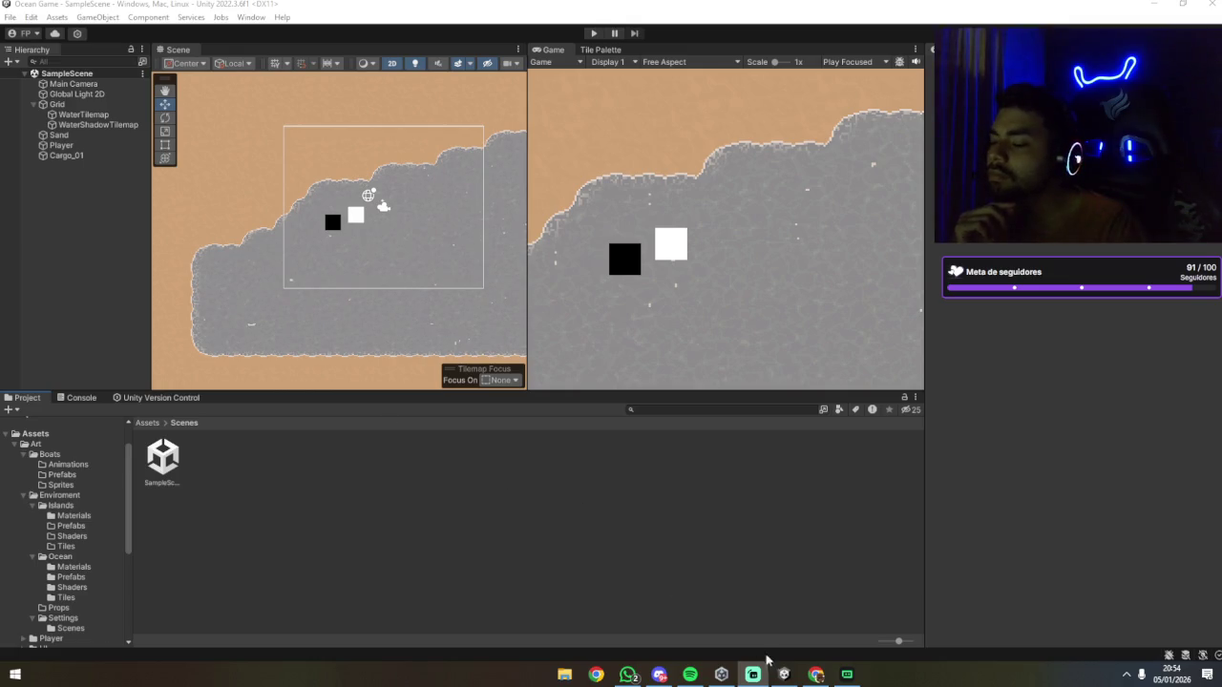
pyautogui.moveTo(781, 668)
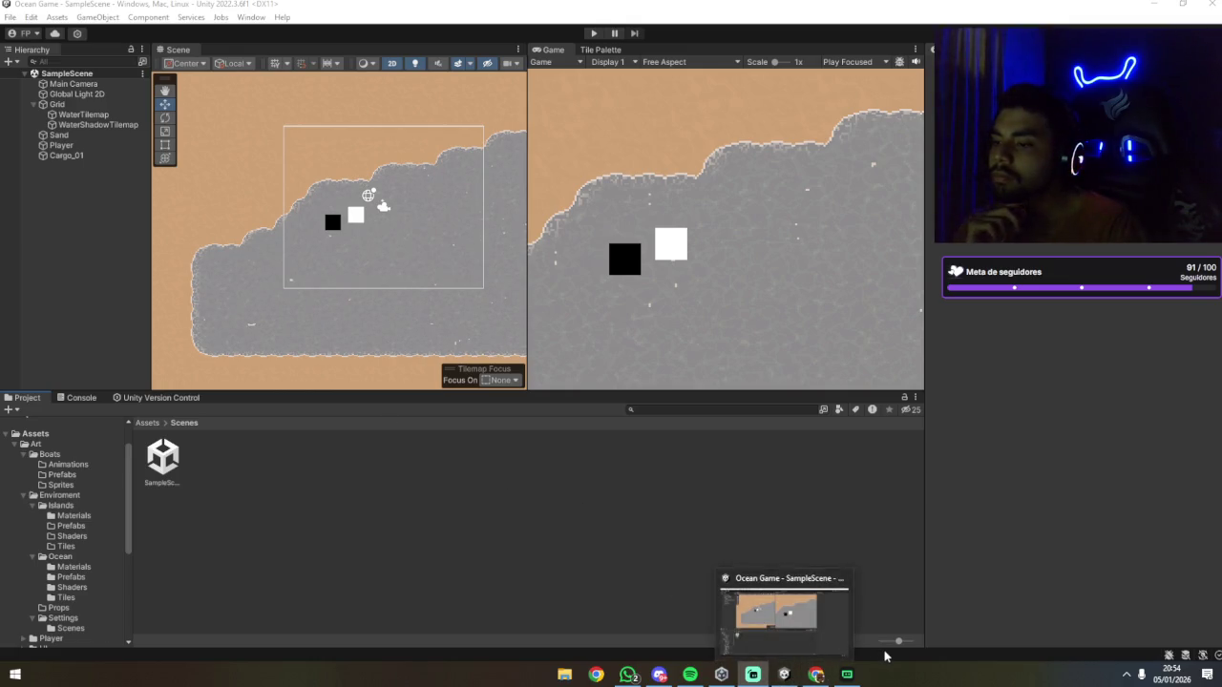
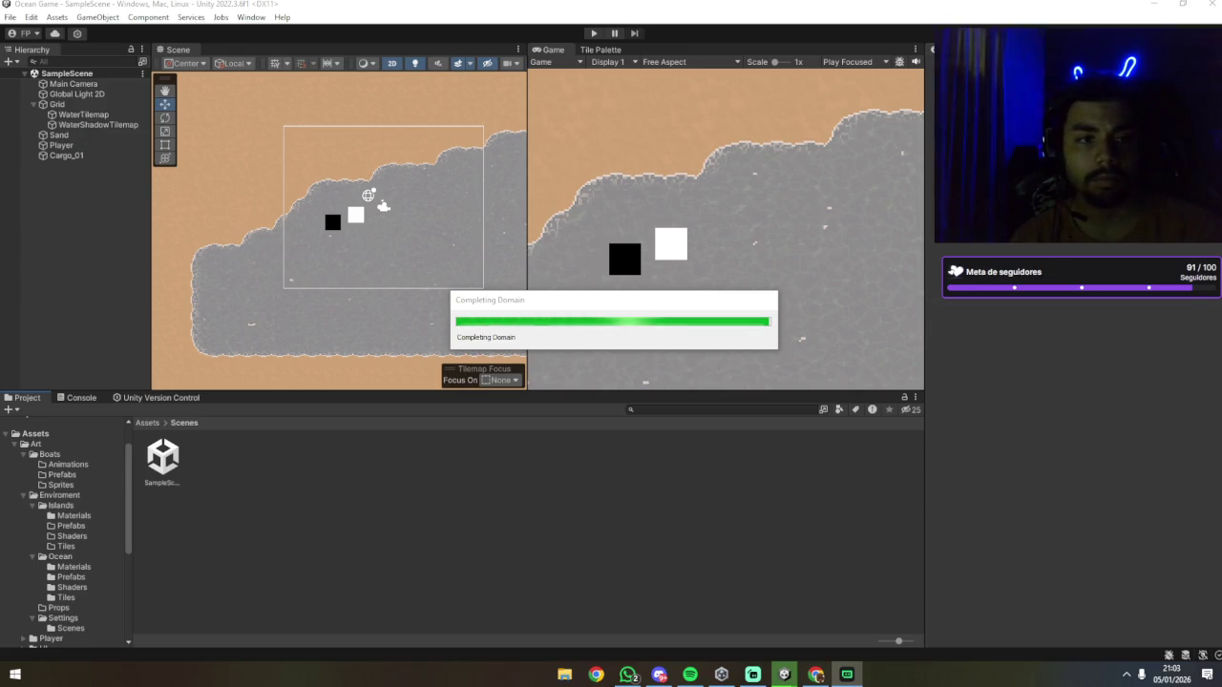
# Step: Select the Player and show the Code > Interaction folder with the ChainRenderer and RopeSkin scripts
pyautogui.scroll(-6, 62, 534)
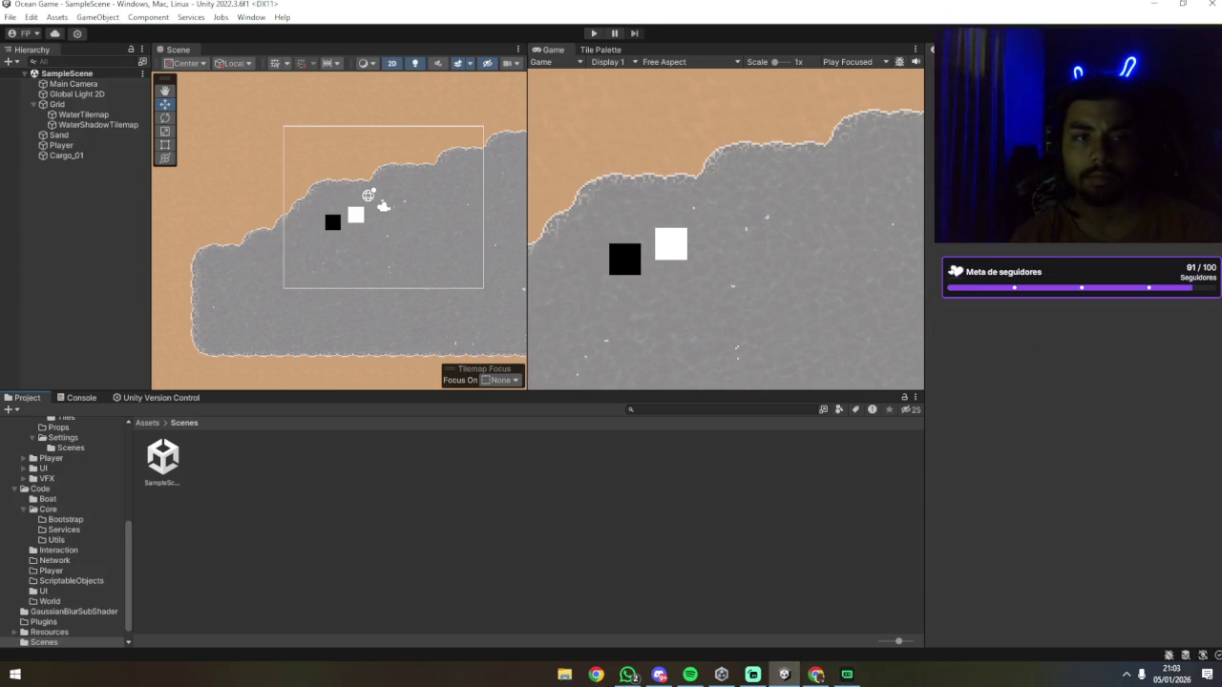
pyautogui.click(61, 145)
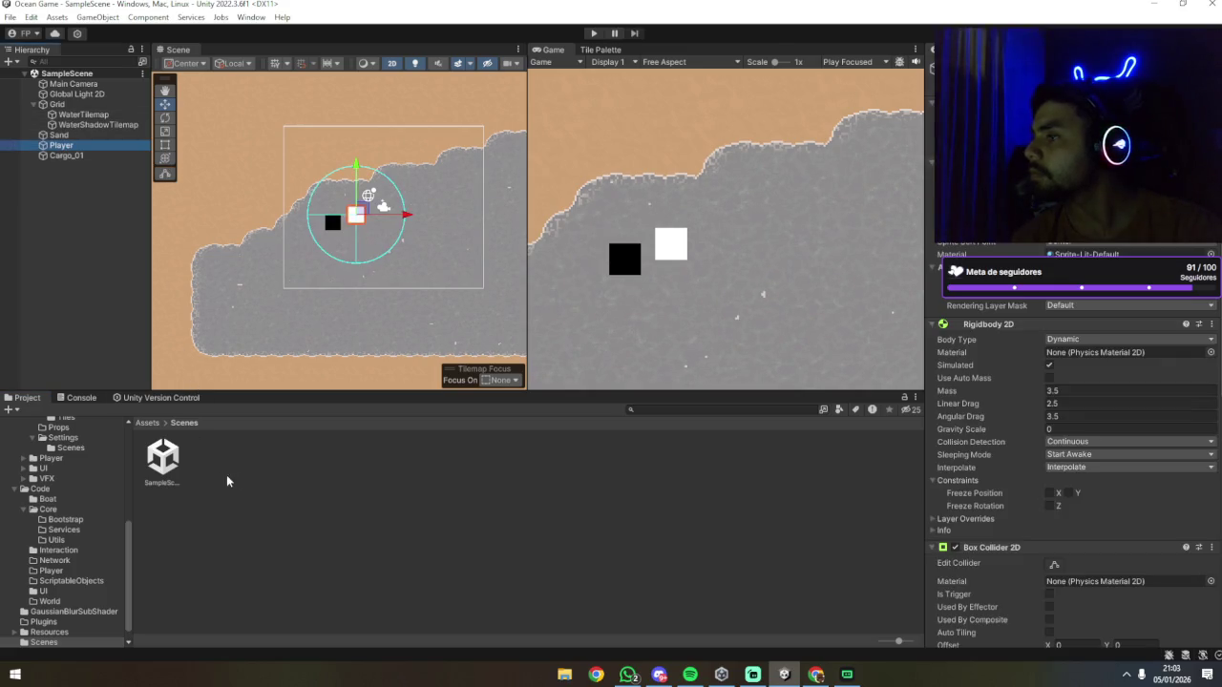
pyautogui.scroll(-12, 989, 404)
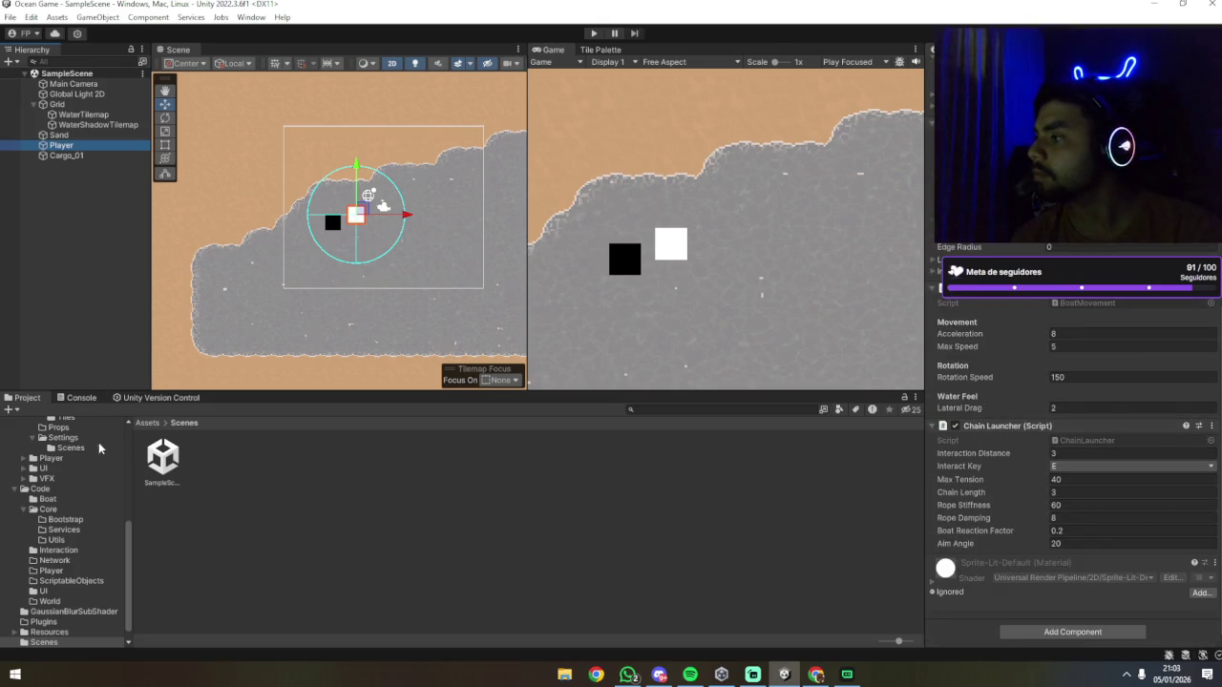
pyautogui.click(57, 550)
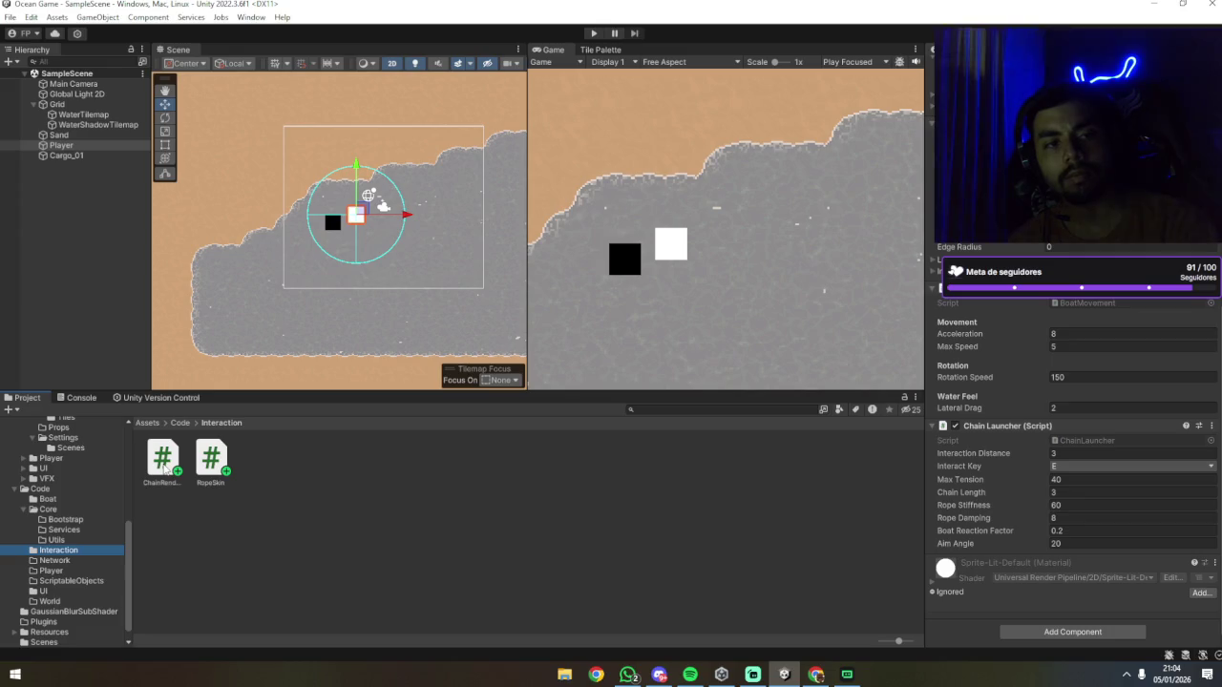
# Step: Try adding RopeSkin.cs to the Player and dismiss the 'Can't add script' error
pyautogui.click(210, 461)
pyautogui.moveTo(783, 539); pyautogui.dragTo(960, 628)
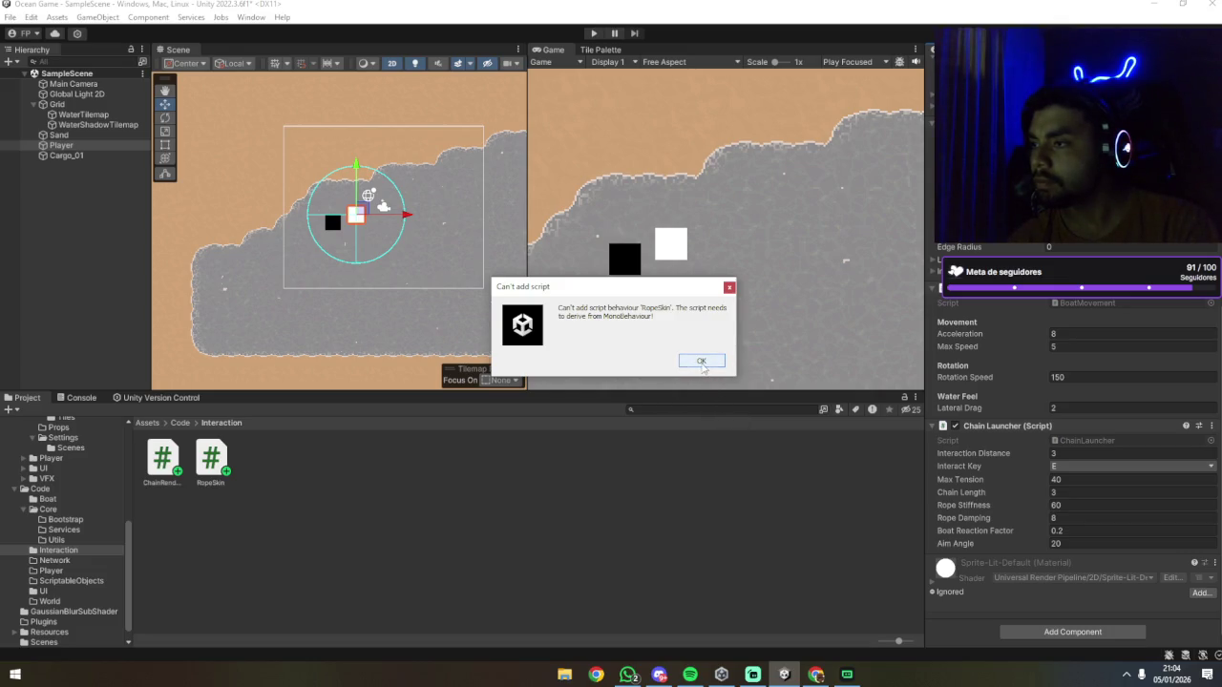
pyautogui.click(701, 362)
# Step: Review the ChainRenderer and RopeSkin script code, then reselect the Player
pyautogui.click(168, 470)
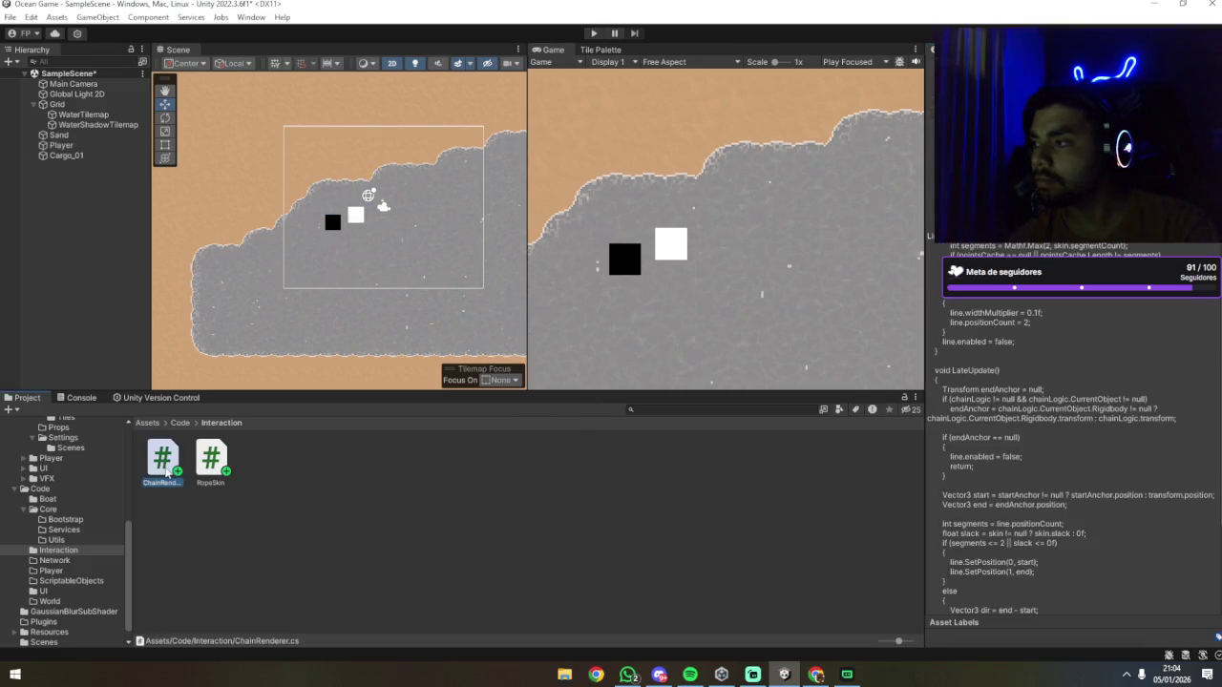
pyautogui.click(207, 472)
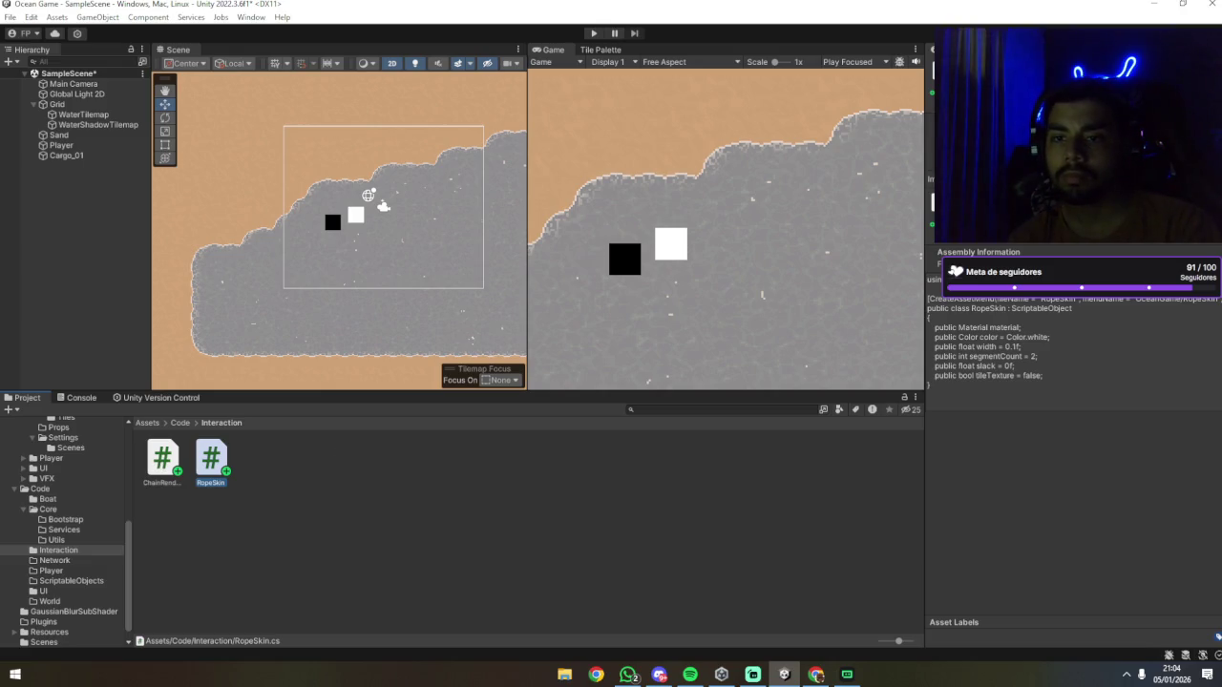
pyautogui.hotkey('alt', 'Tab')
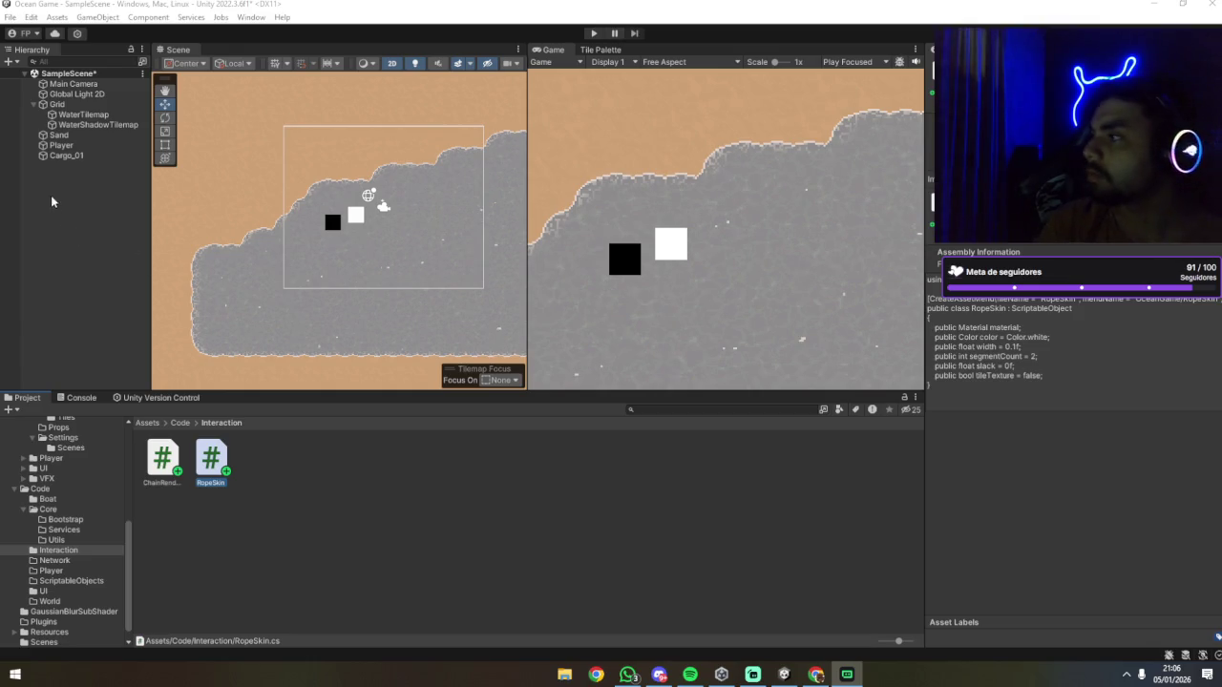
pyautogui.click(60, 145)
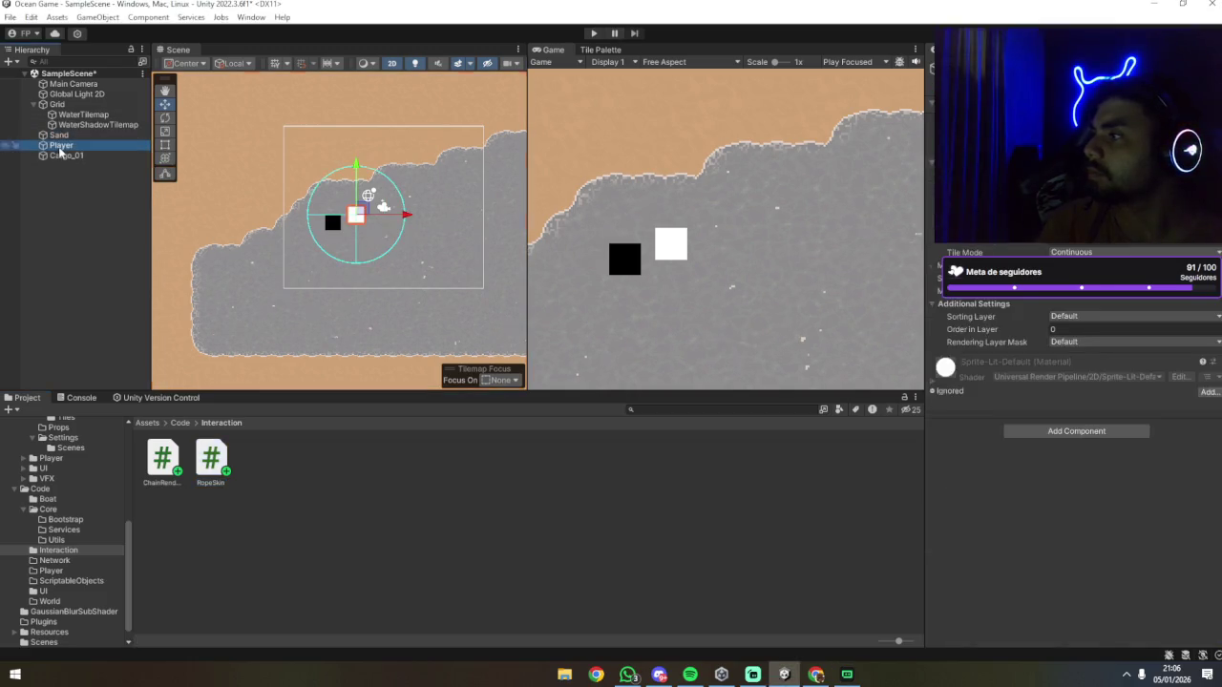
# Step: Add the ChainRenderer script to the Player and check its empty Skin and Chain Logic fields
pyautogui.scroll(-10, 991, 392)
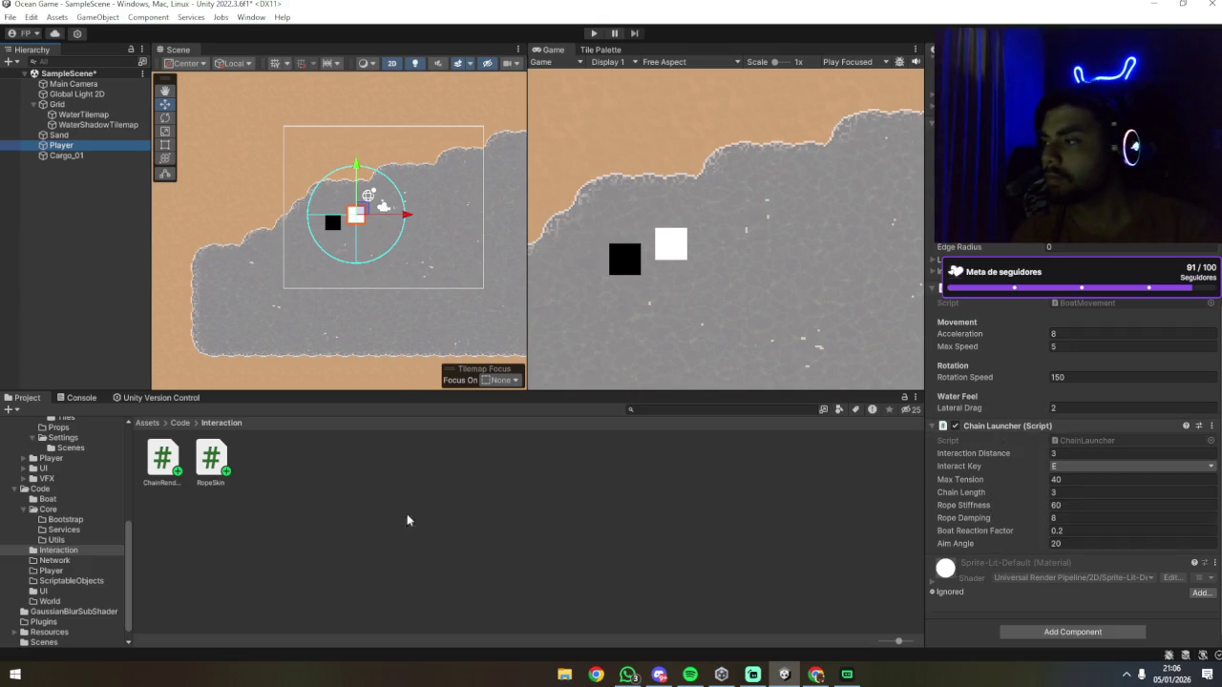
pyautogui.moveTo(163, 458)
pyautogui.mouseDown()
pyautogui.moveTo(359, 551)
pyautogui.moveTo(1015, 633)
pyautogui.moveTo(296, 501)
pyautogui.moveTo(389, 562)
pyautogui.moveTo(987, 649)
pyautogui.moveTo(967, 640)
pyautogui.mouseUp()
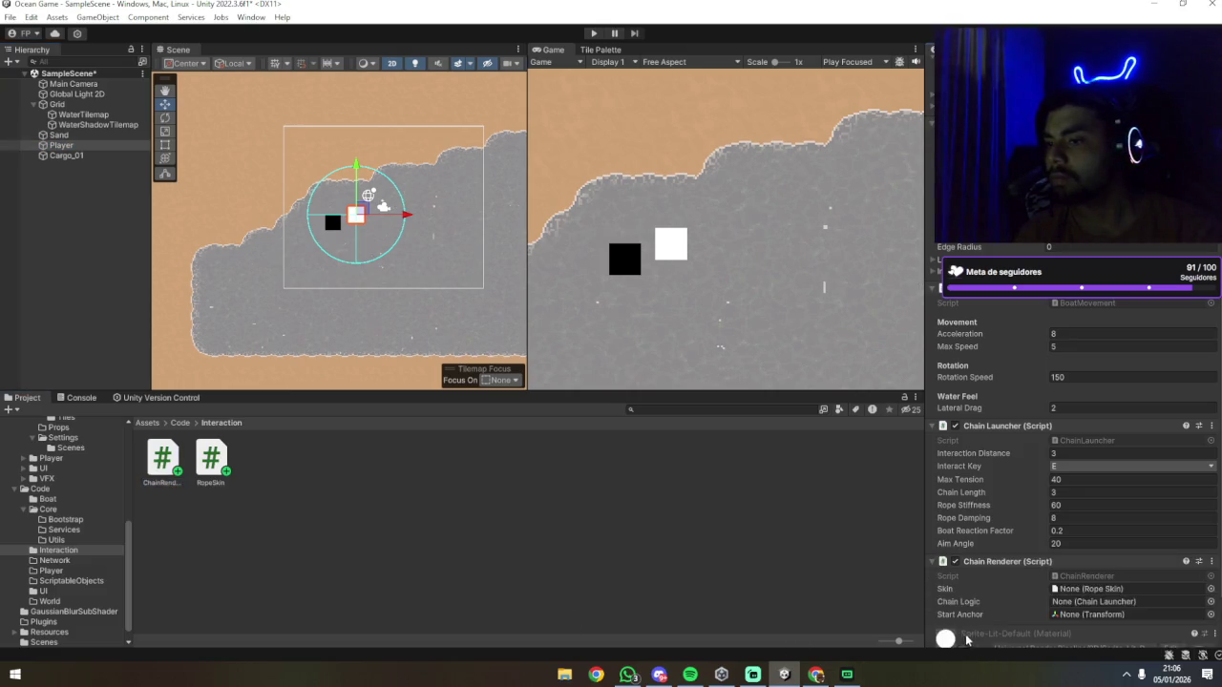
pyautogui.scroll(-3, 968, 639)
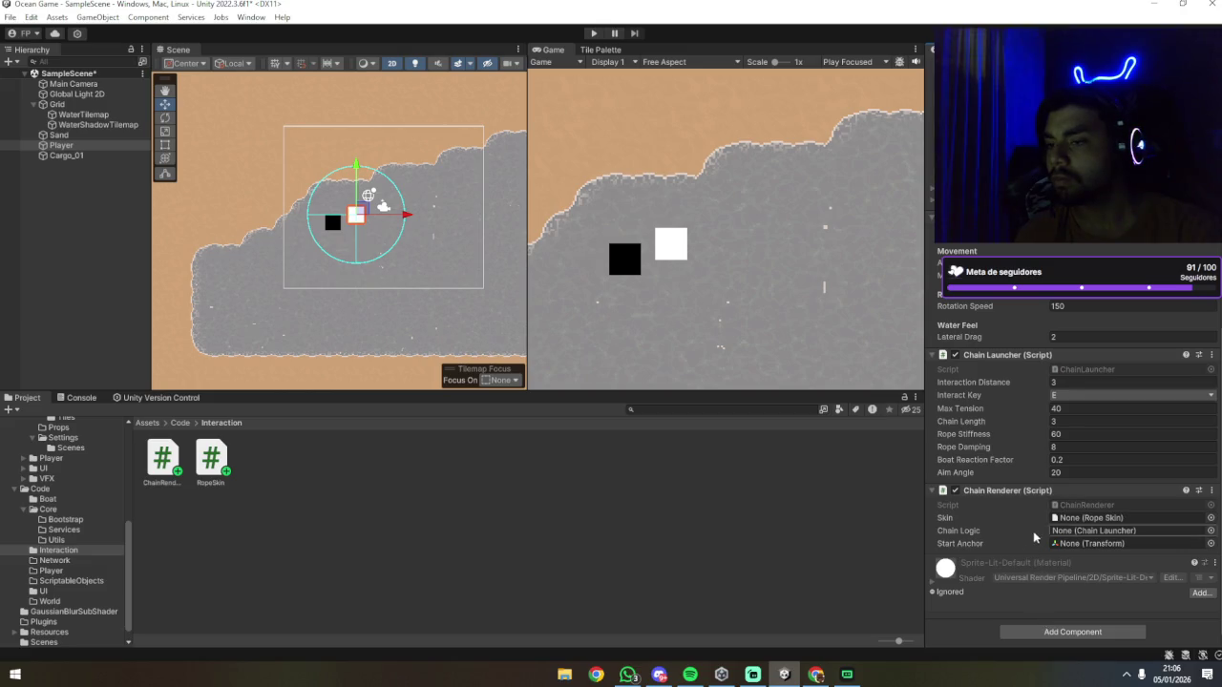
pyautogui.click(1061, 521)
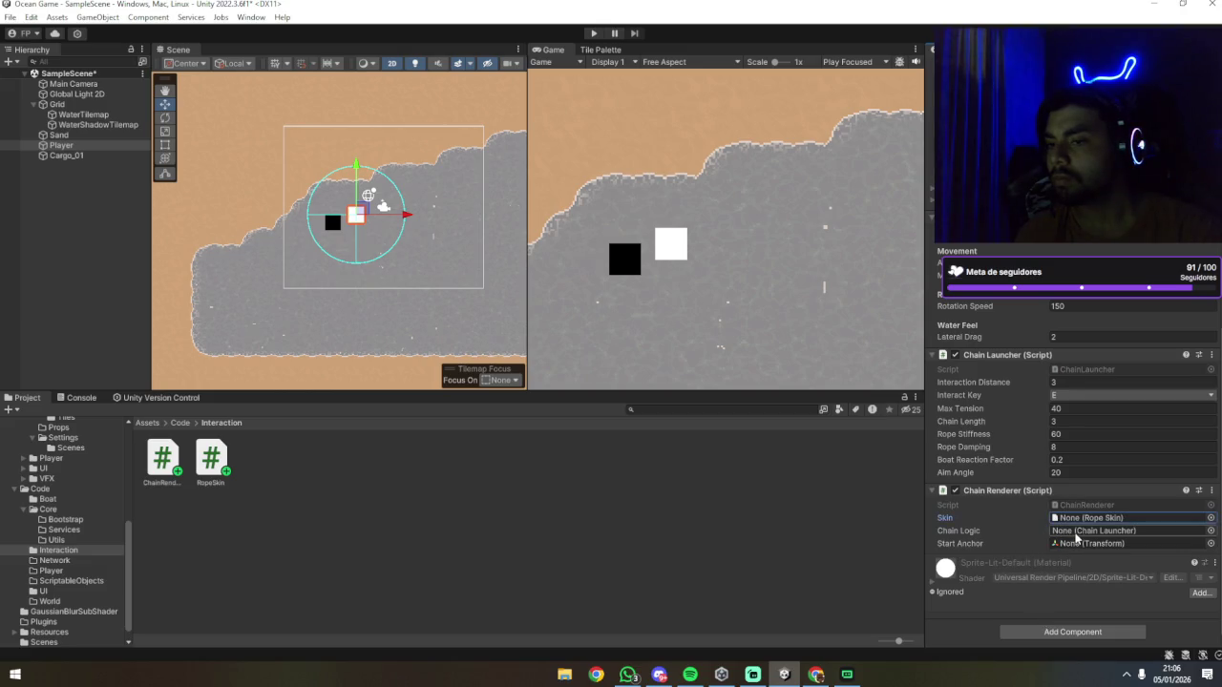
pyautogui.click(1073, 535)
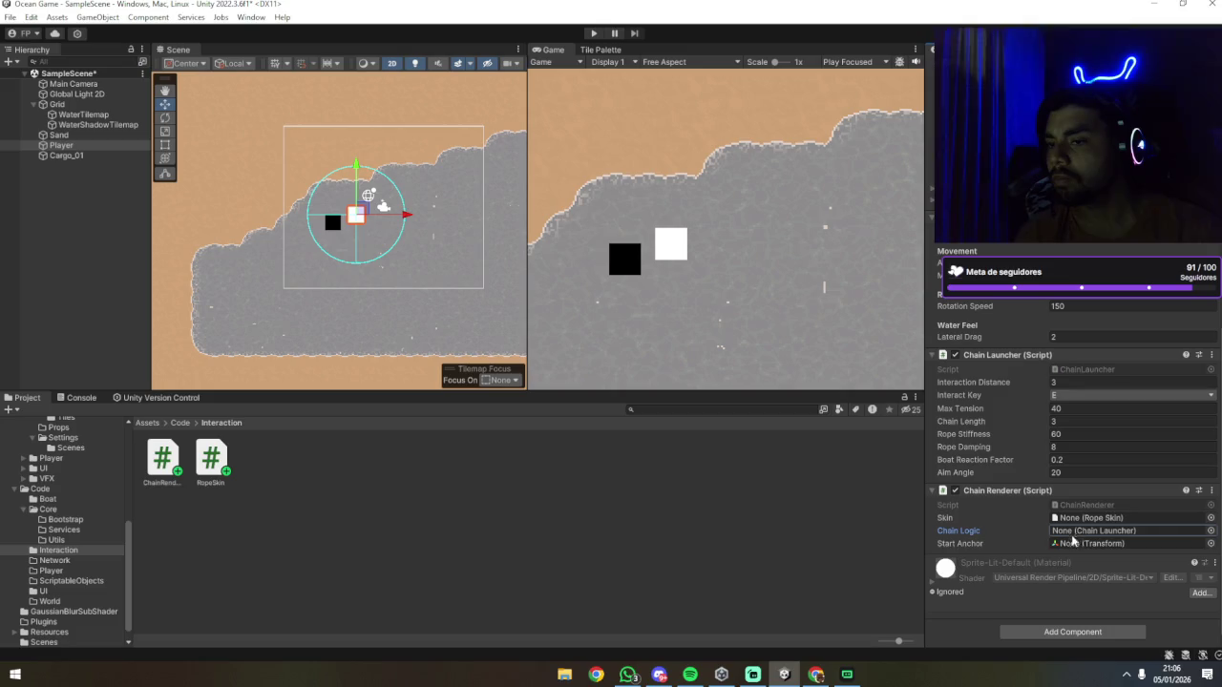
pyautogui.click(894, 530)
# Step: Review the ChainRenderer code, reselect the Player, and open the Code > Boat folder
pyautogui.click(162, 482)
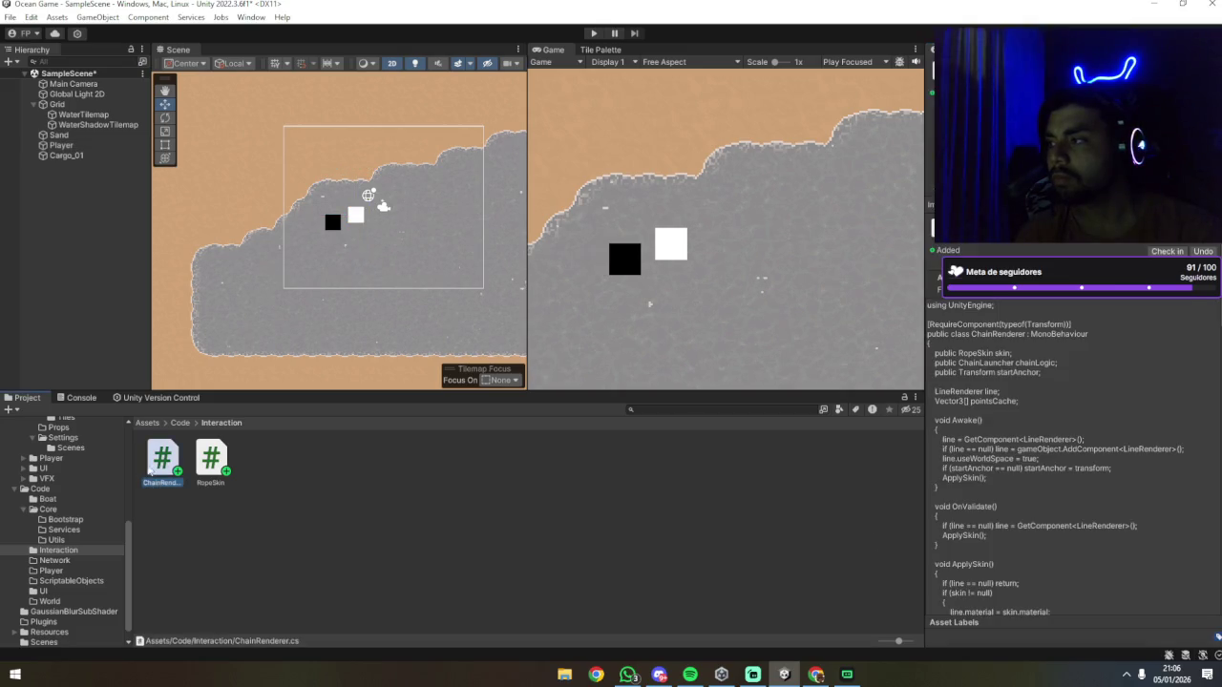
pyautogui.click(61, 145)
pyautogui.scroll(-10, 1016, 558)
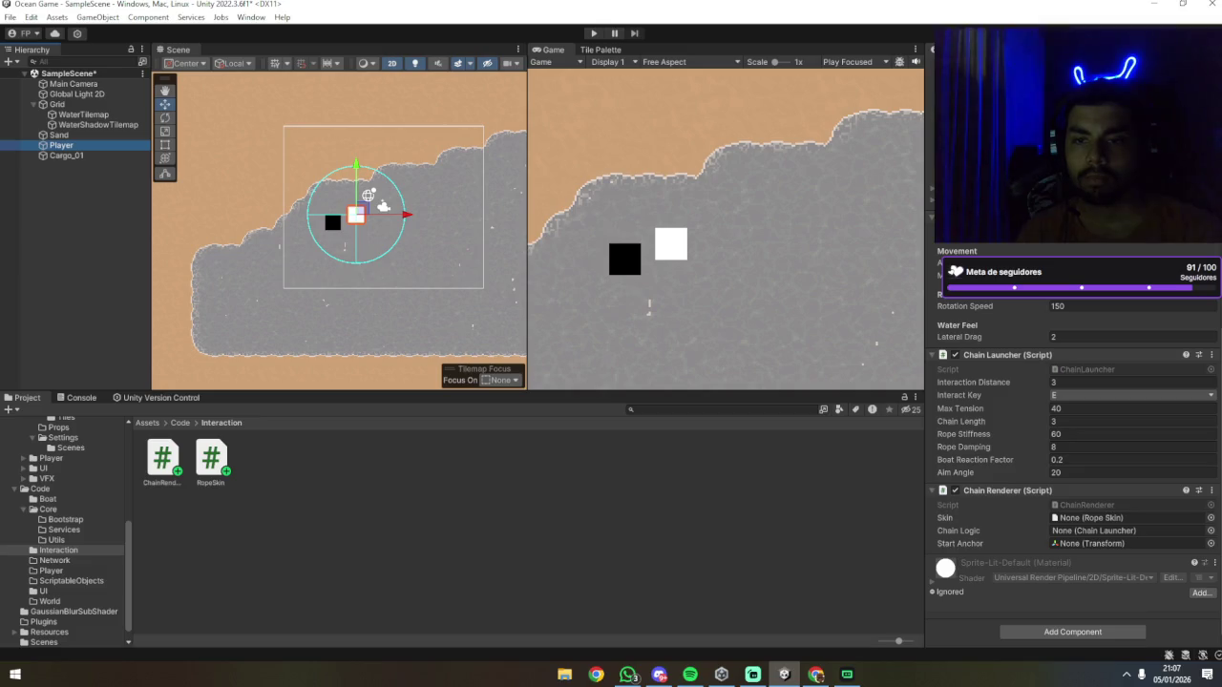
pyautogui.hotkey('alt', 'Tab')
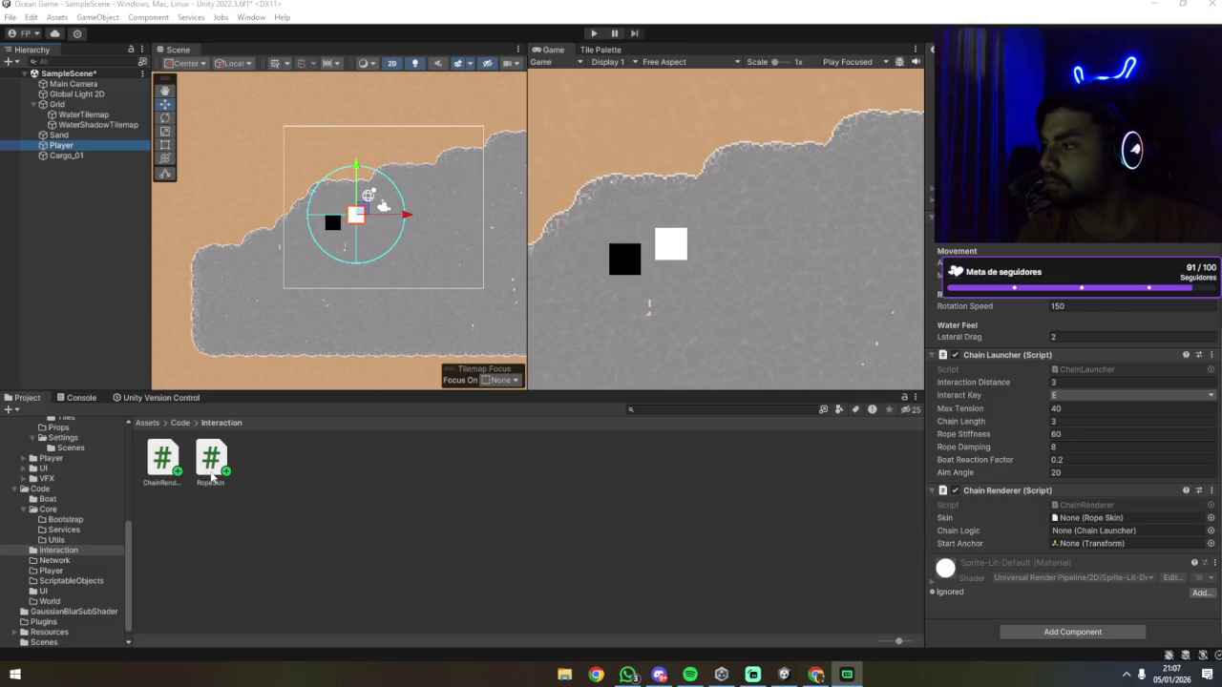
pyautogui.click(66, 501)
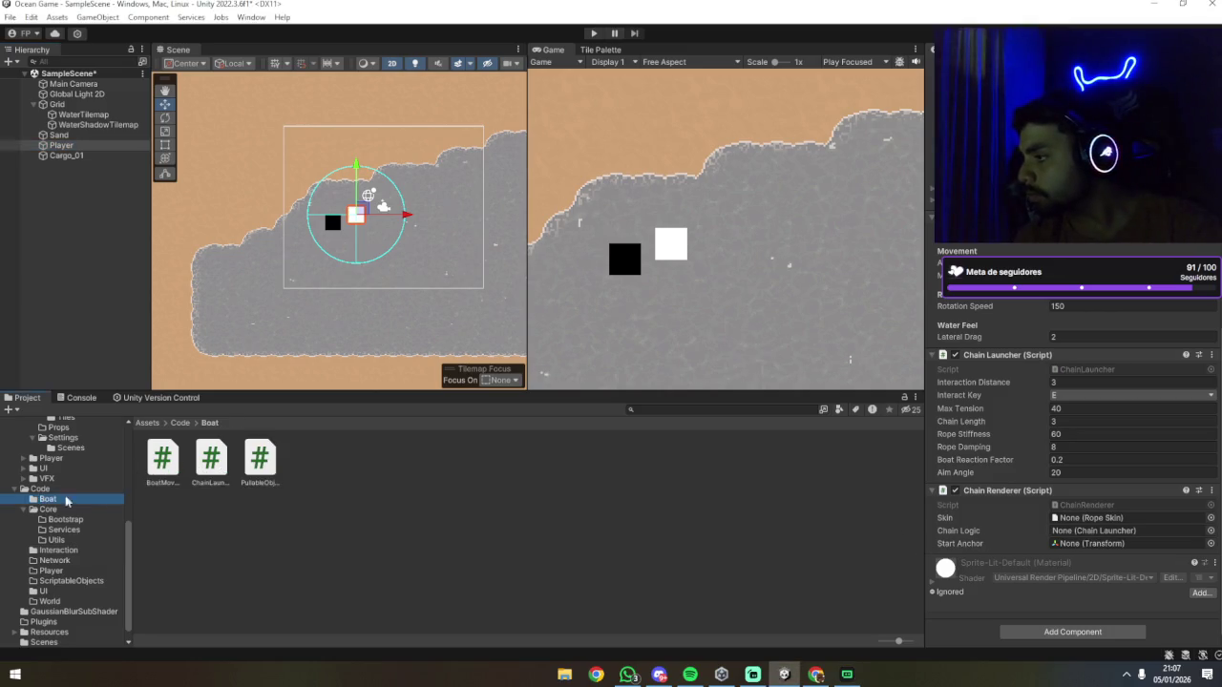
# Step: Set the Chain Renderer's Chain Logic to Player (Chain Launcher)
pyautogui.moveTo(211, 460)
pyautogui.mouseDown()
pyautogui.moveTo(376, 548)
pyautogui.moveTo(1055, 545)
pyautogui.moveTo(1083, 535)
pyautogui.mouseUp()
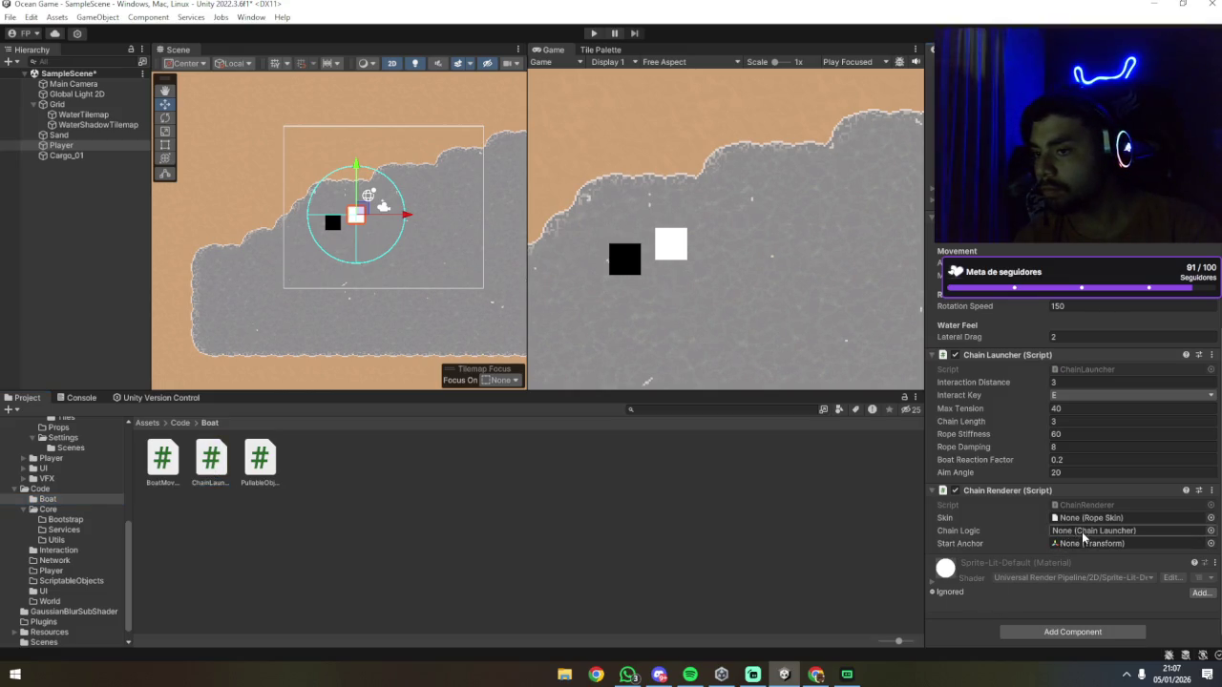
pyautogui.click(1210, 531)
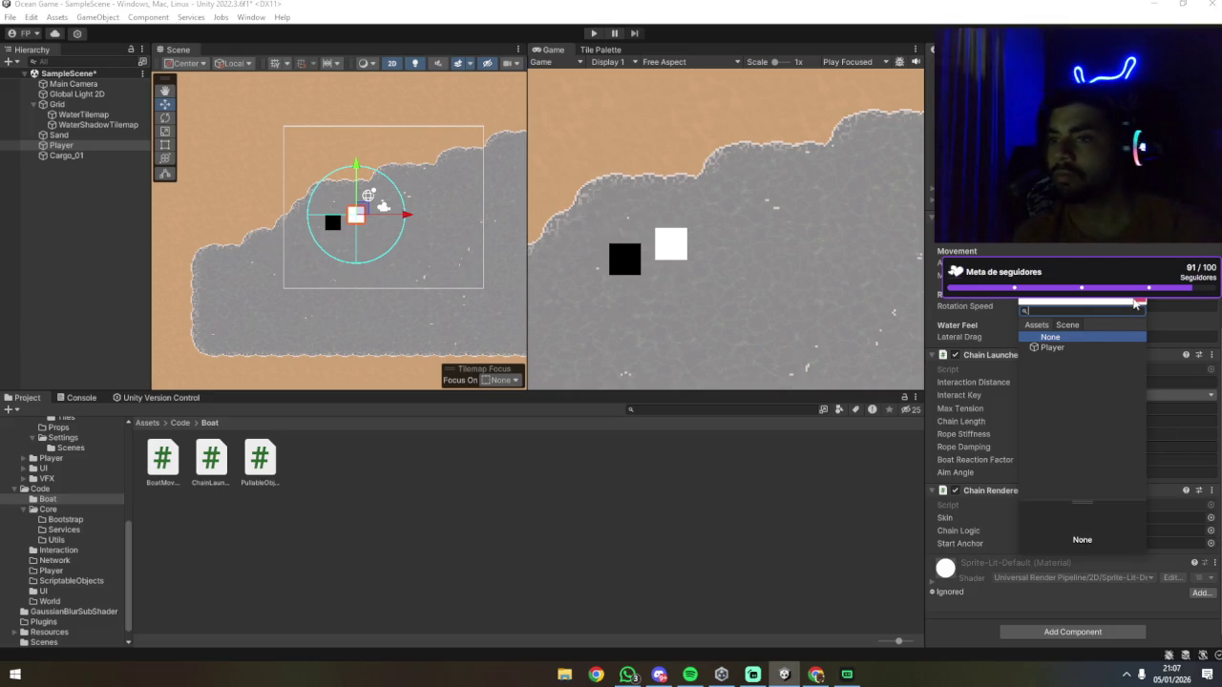
pyautogui.click(1138, 302)
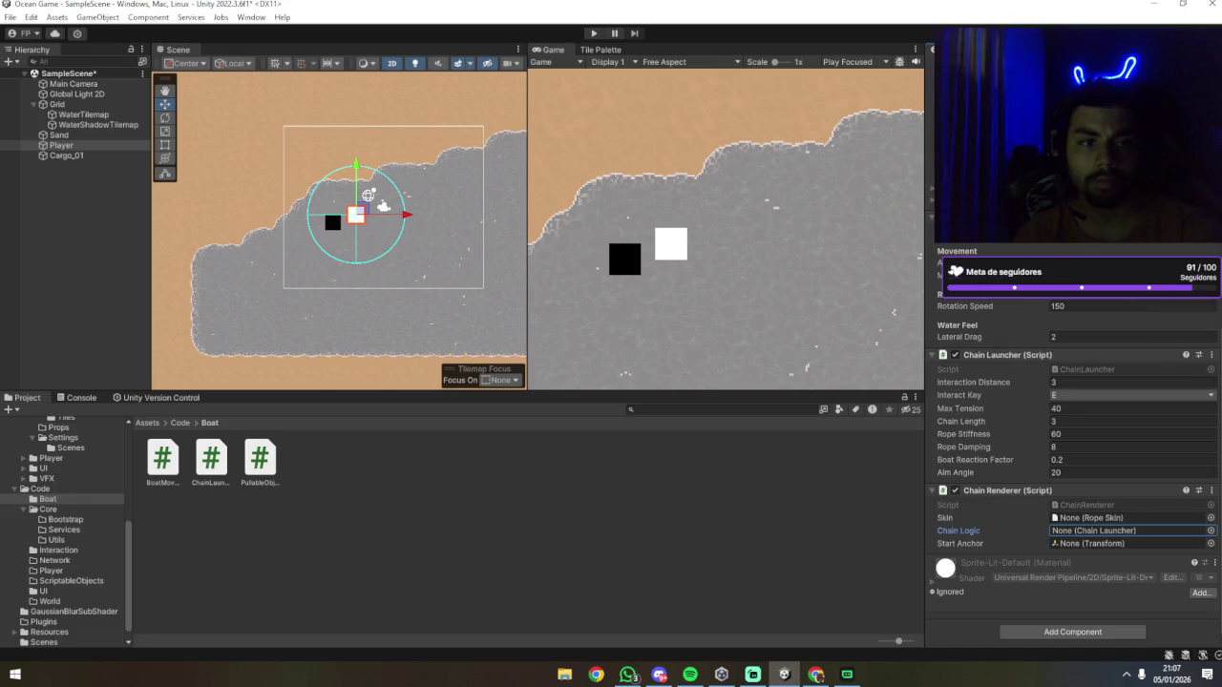
pyautogui.moveTo(61, 145)
pyautogui.mouseDown()
pyautogui.moveTo(382, 286)
pyautogui.moveTo(1060, 531)
pyautogui.mouseUp()
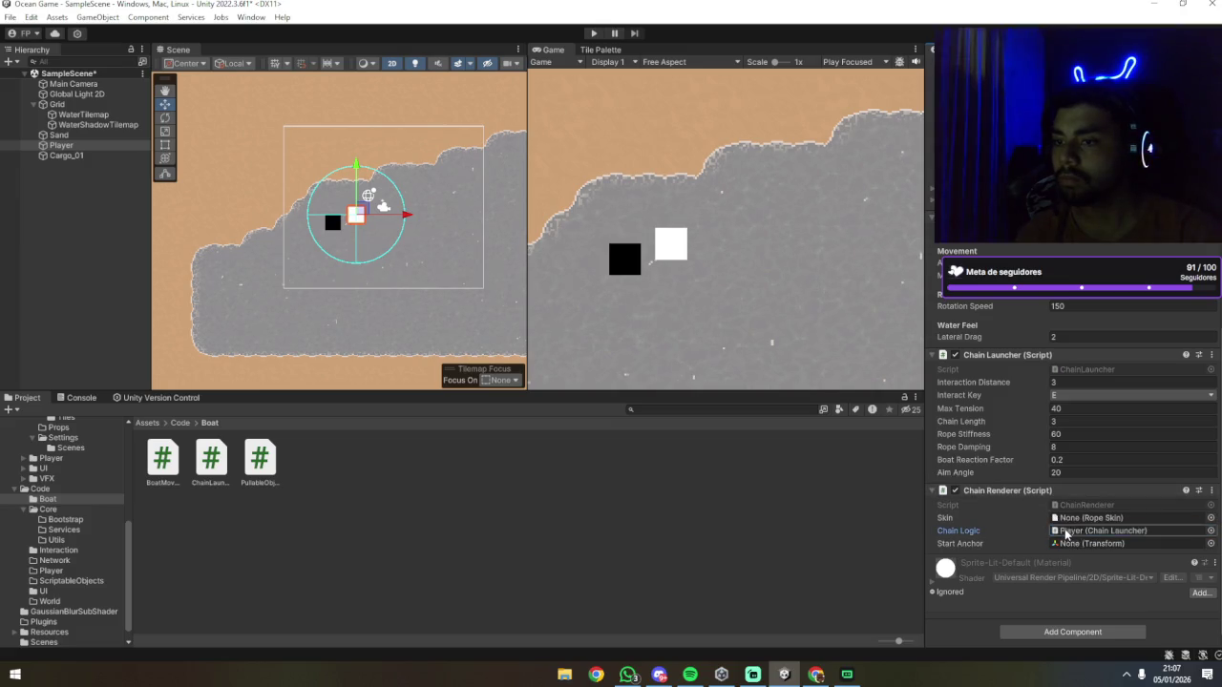
# Step: Check the Skin field's picker, which offers only None, then deselect the Player
pyautogui.click(1117, 519)
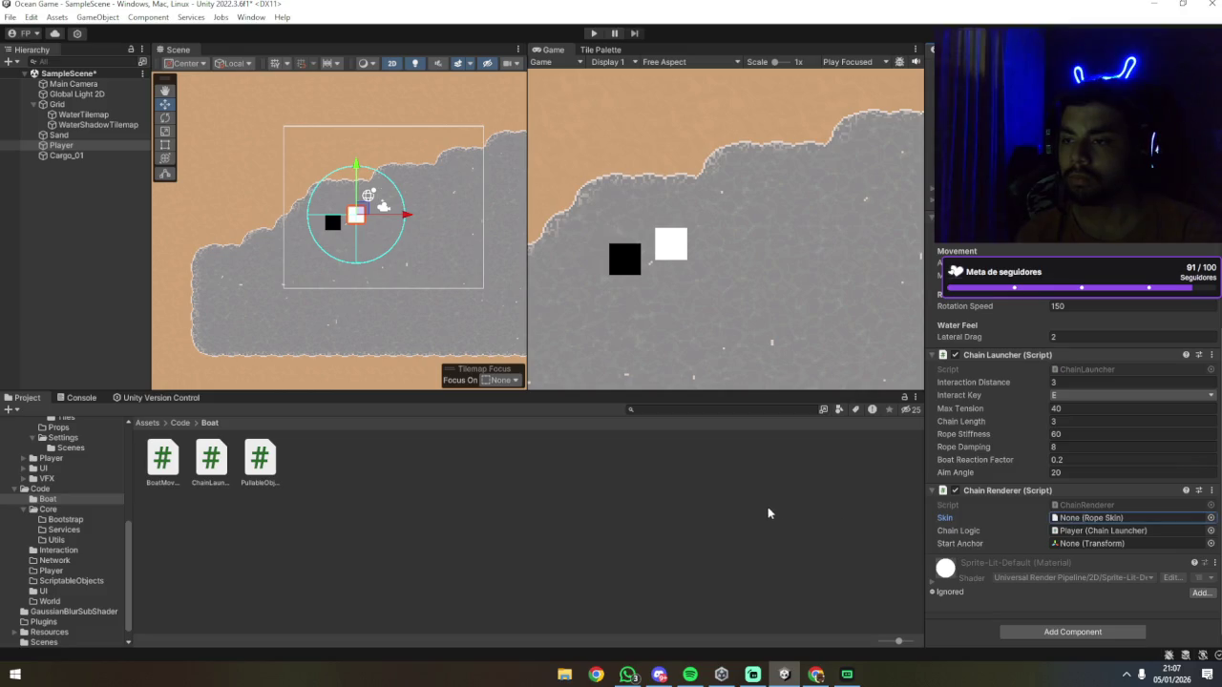
pyautogui.click(1211, 518)
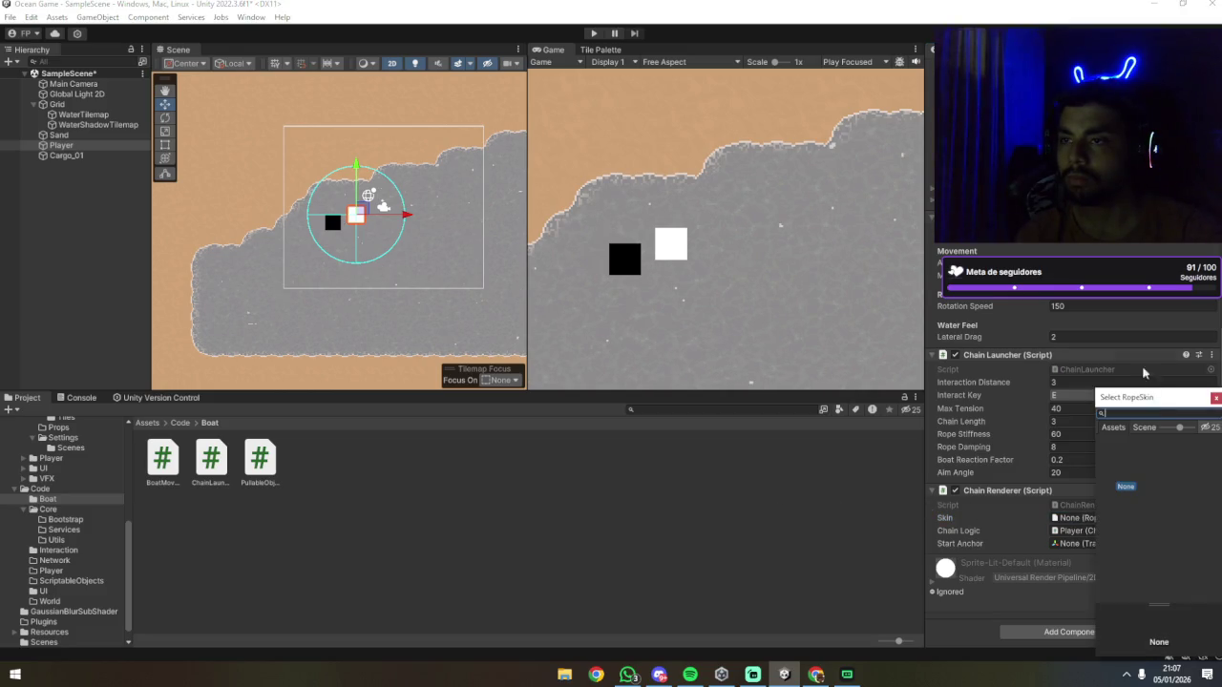
pyautogui.click(1214, 399)
pyautogui.click(236, 480)
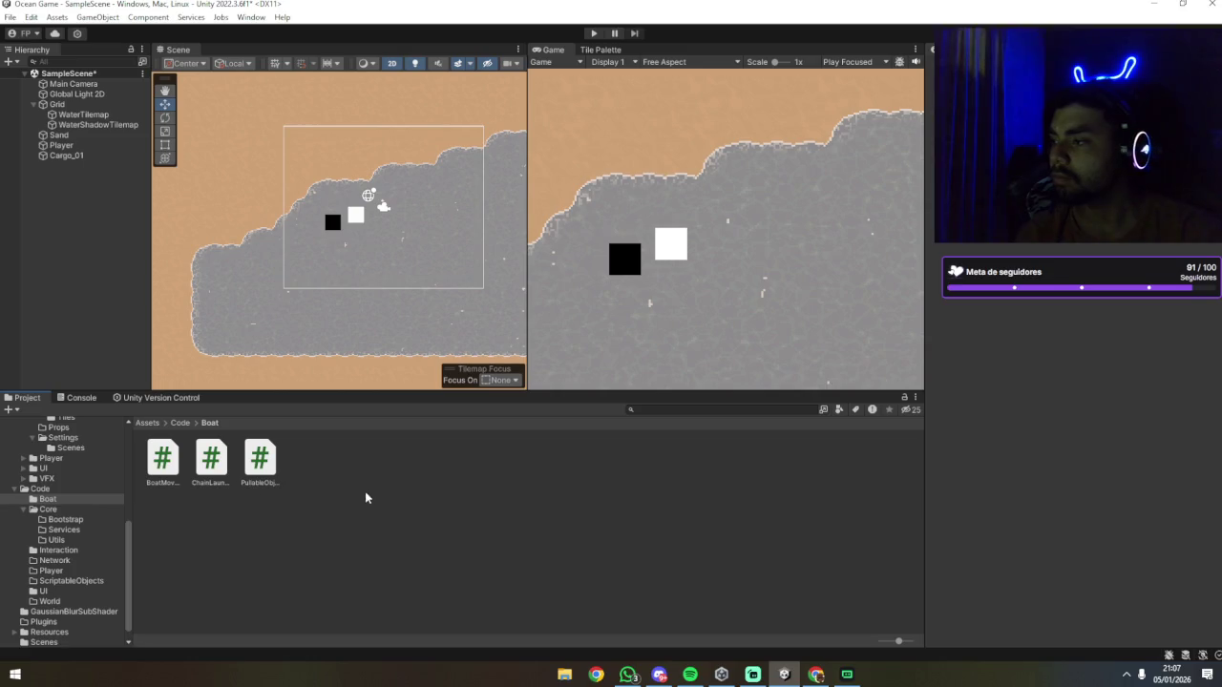
pyautogui.hotkey('alt', 'Tab')
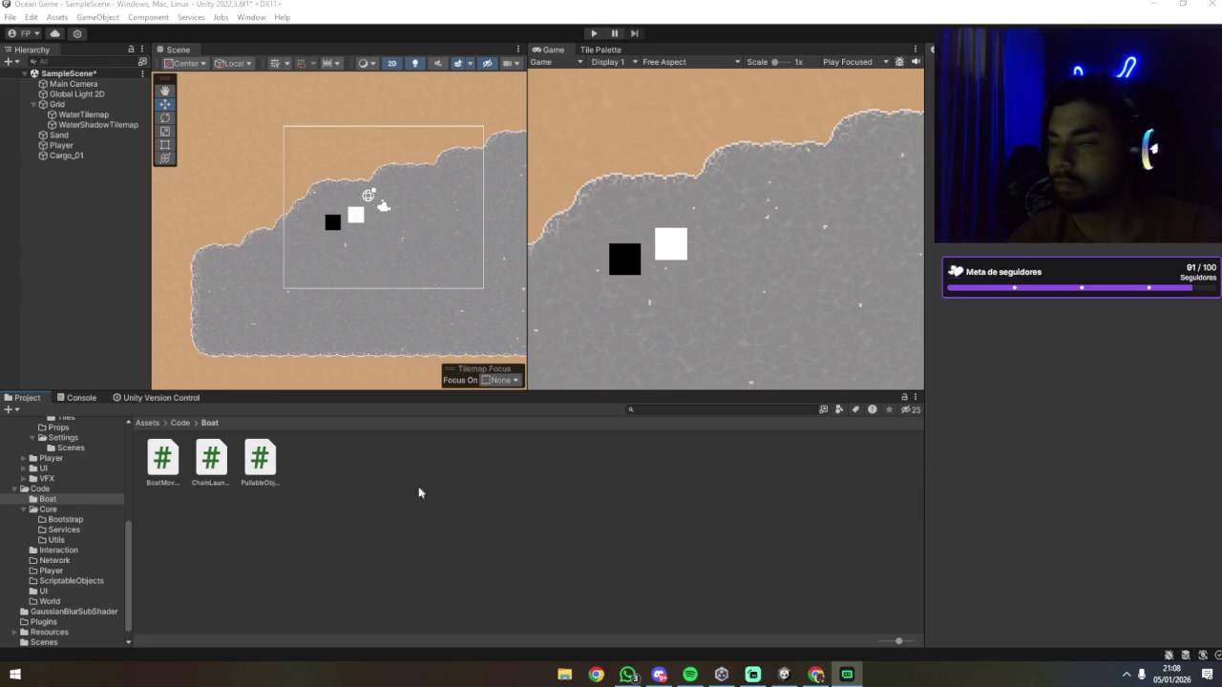
pyautogui.scroll(5, 29, 497)
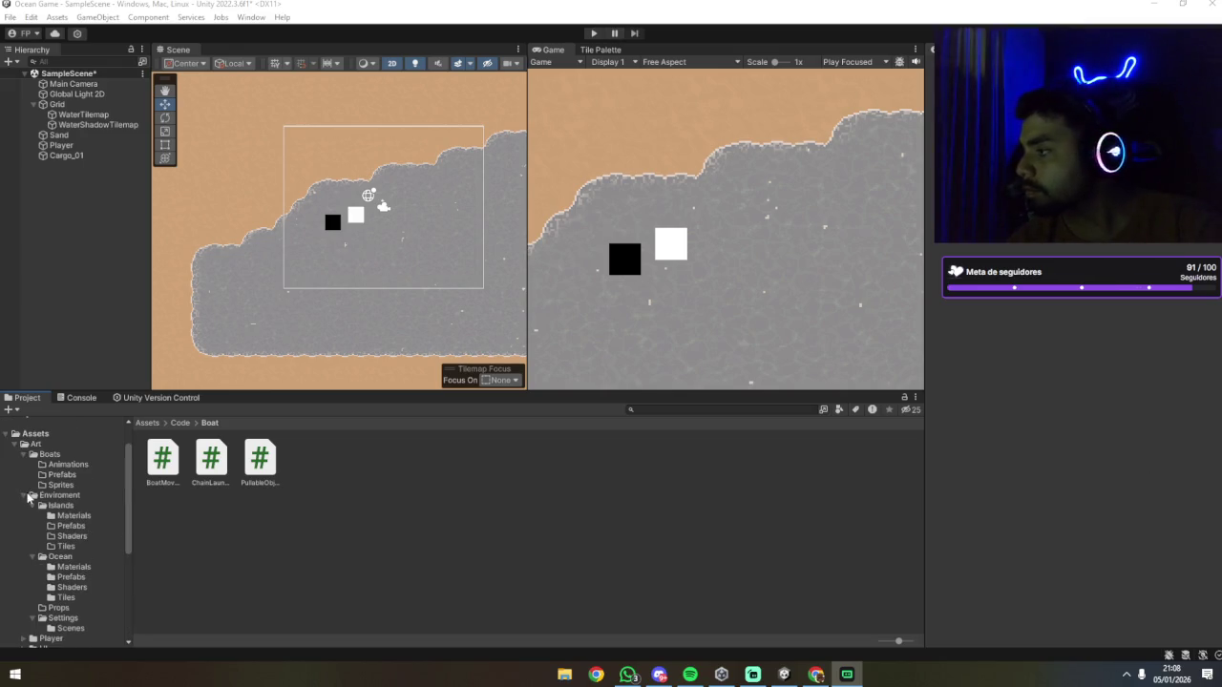
# Step: Navigate the Project tree to the empty Assets > Art > Boats > Sprites folder
pyautogui.scroll(2, 30, 497)
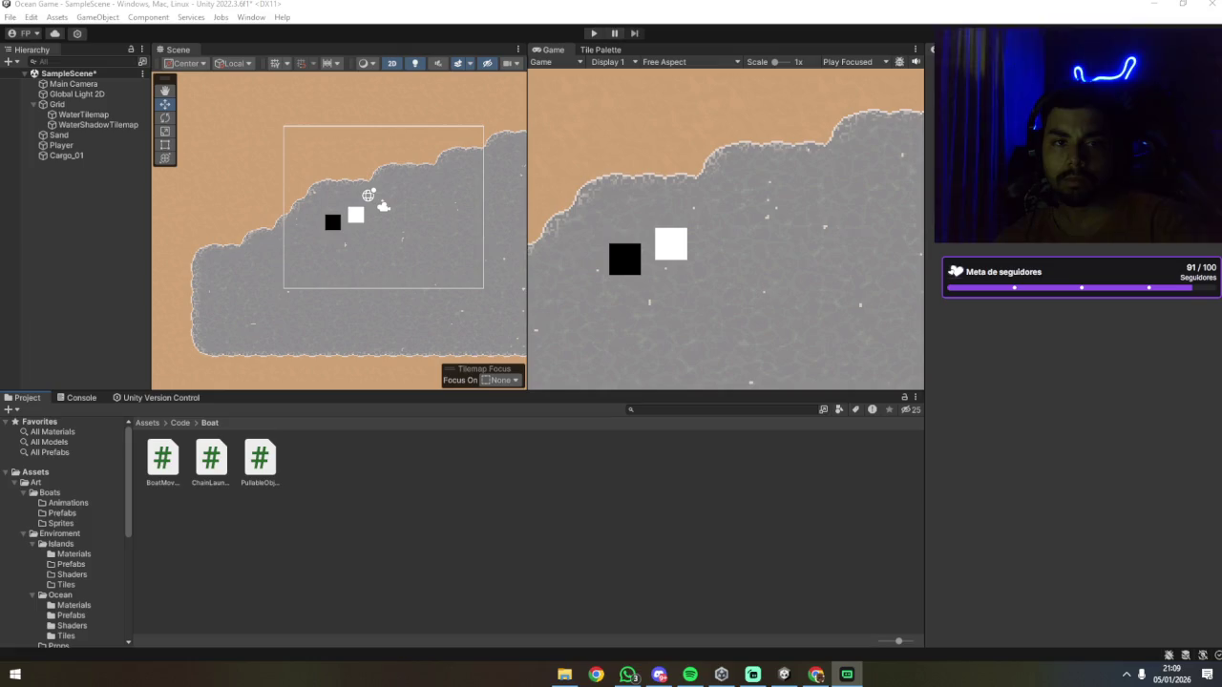
pyautogui.scroll(-4, 67, 517)
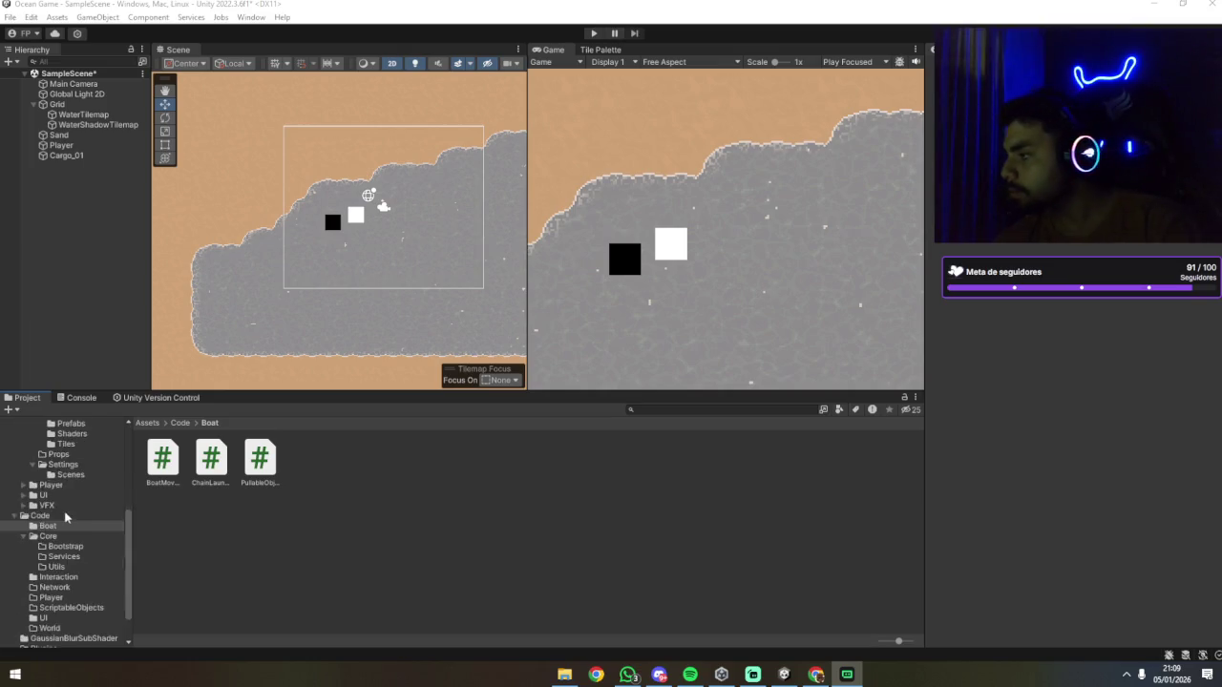
pyautogui.scroll(-1, 65, 520)
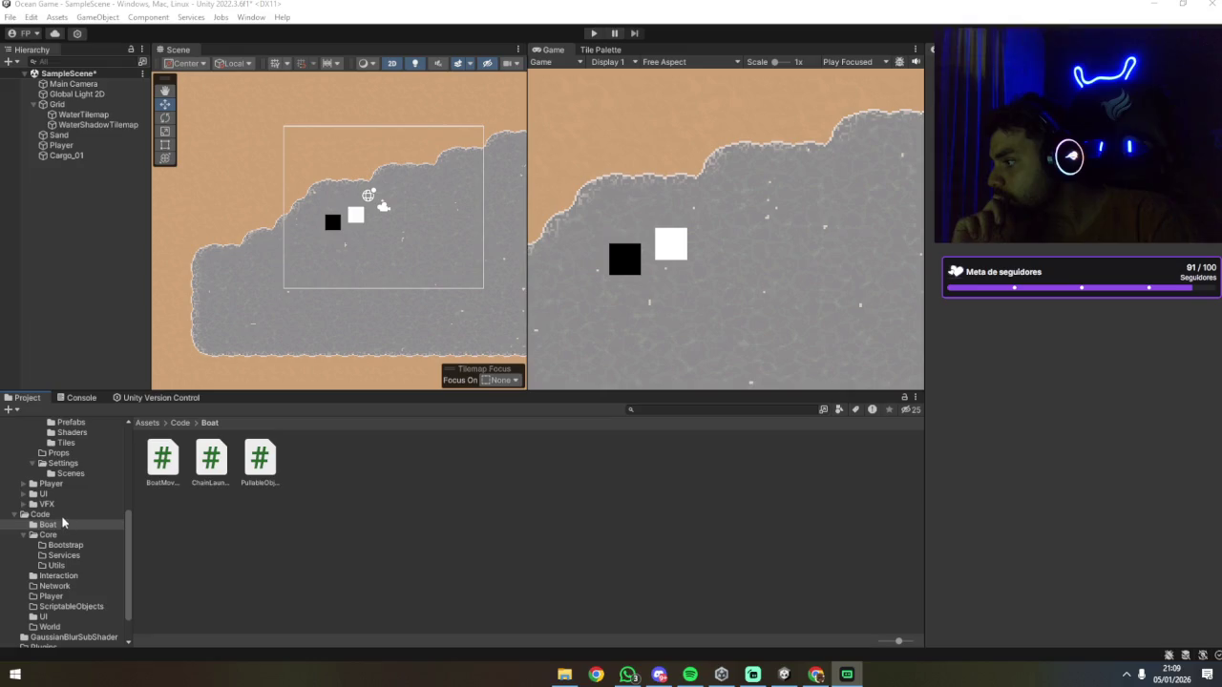
pyautogui.scroll(-2, 62, 522)
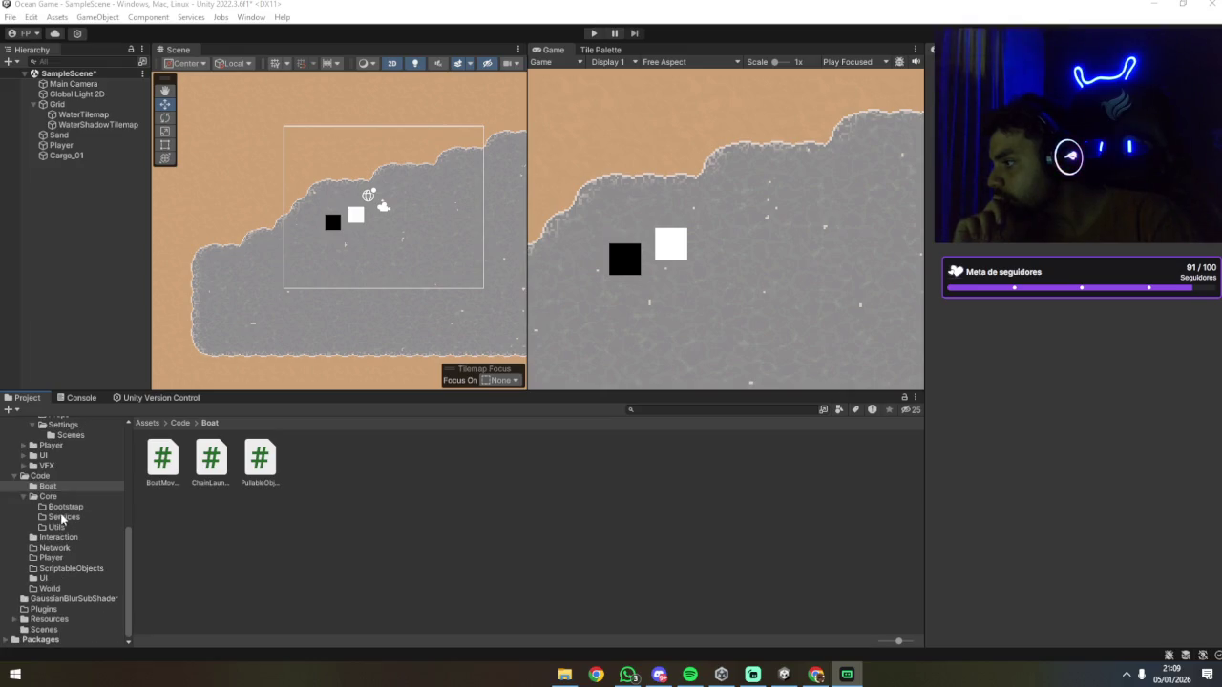
pyautogui.scroll(5, 61, 518)
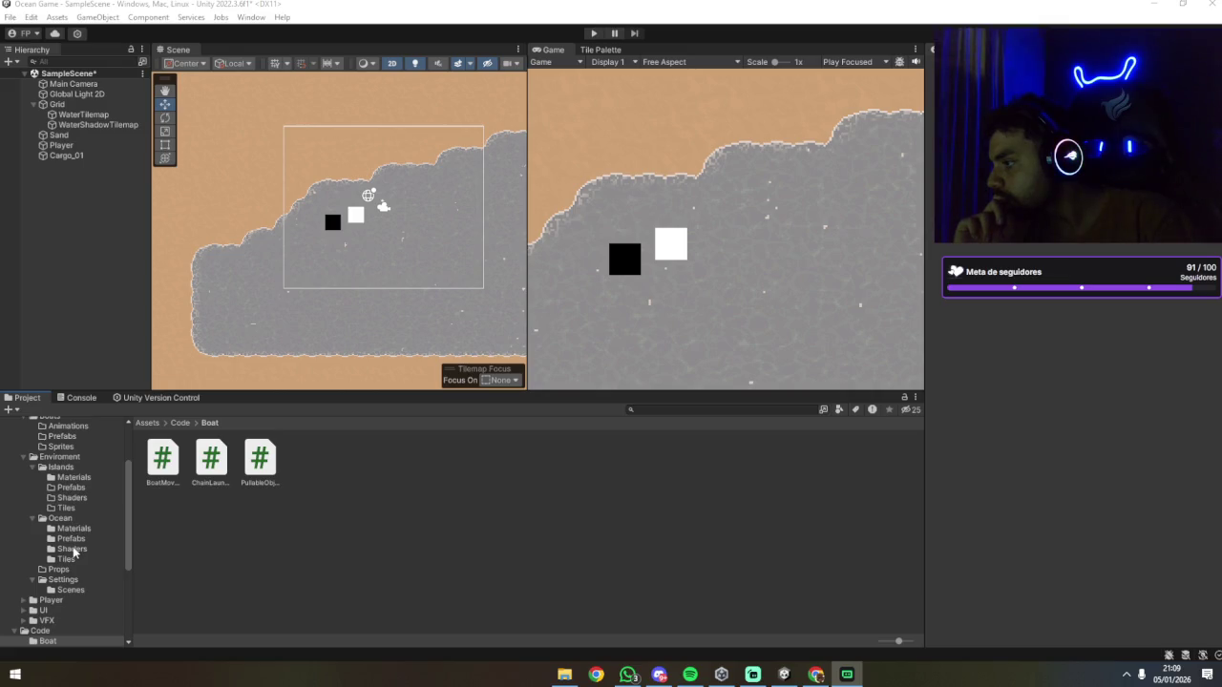
pyautogui.scroll(2, 73, 553)
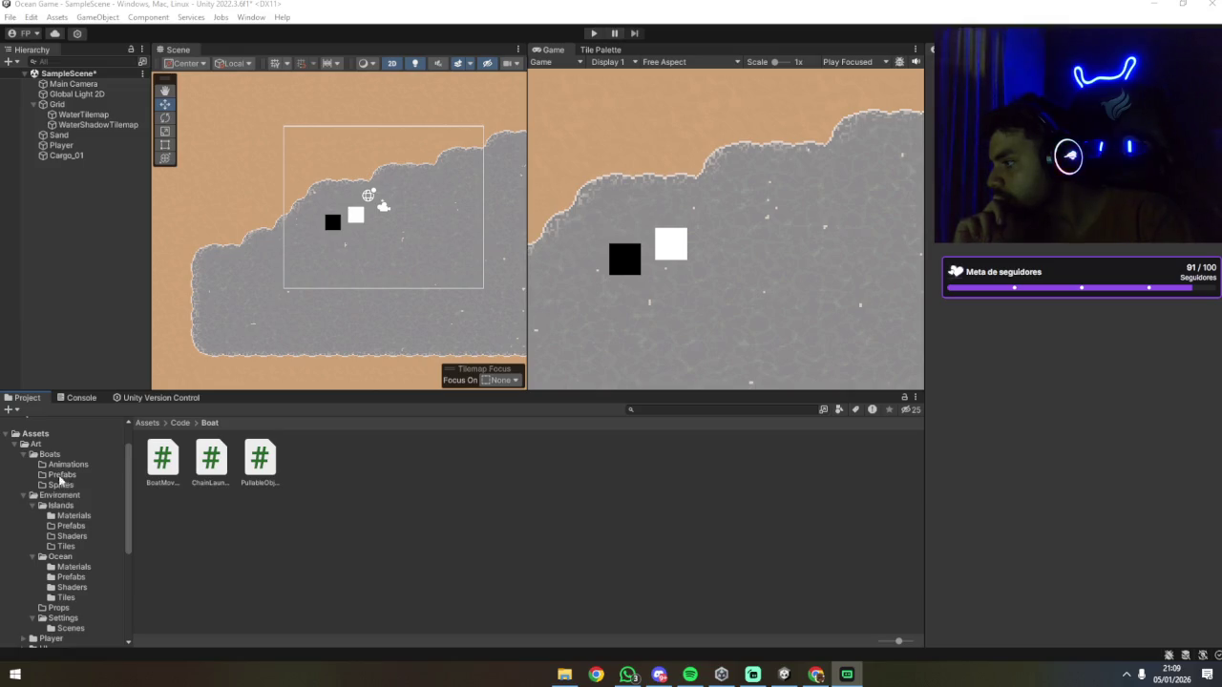
pyautogui.click(60, 486)
# Step: Create a new Square sprite in the Sprites folder via Create > 2D > Sprites > Square
pyautogui.rightClick(152, 487)
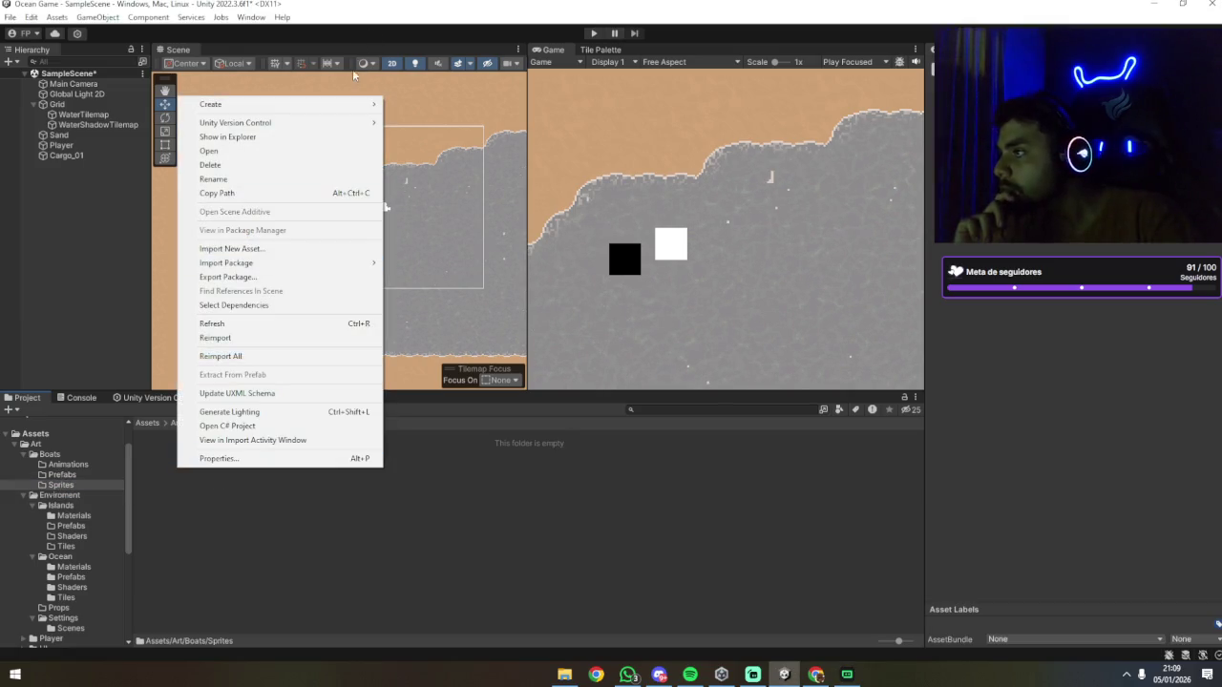
pyautogui.moveTo(344, 103)
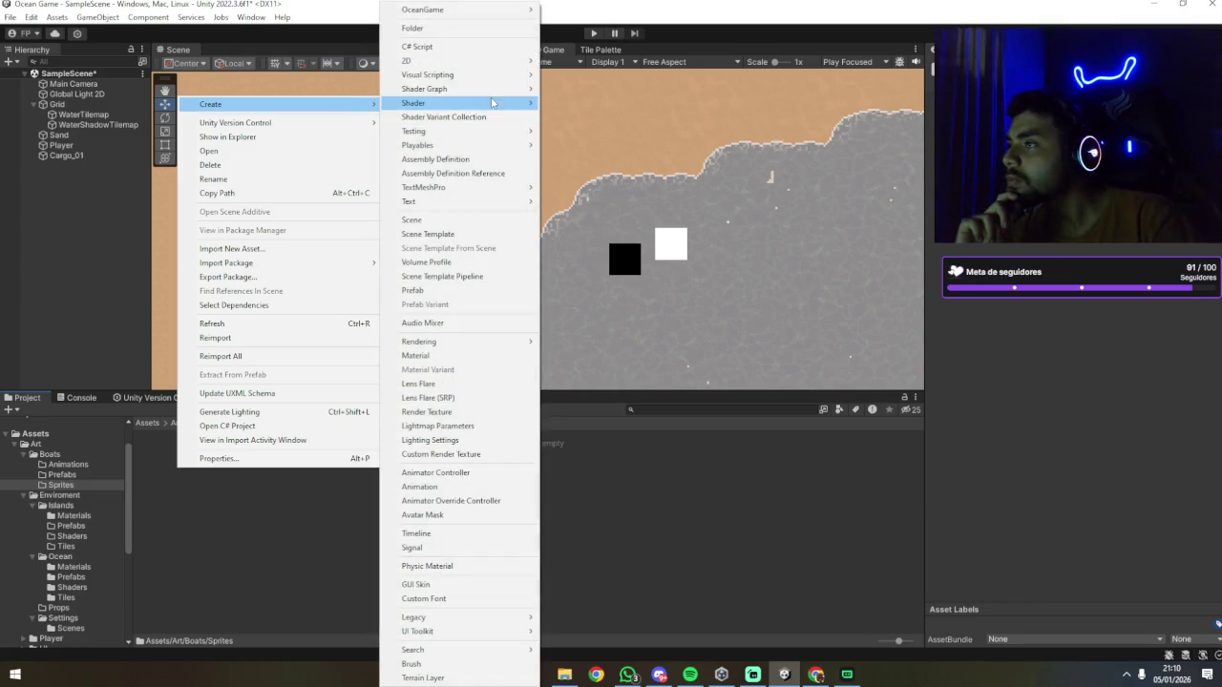
pyautogui.moveTo(484, 61)
pyautogui.moveTo(564, 61)
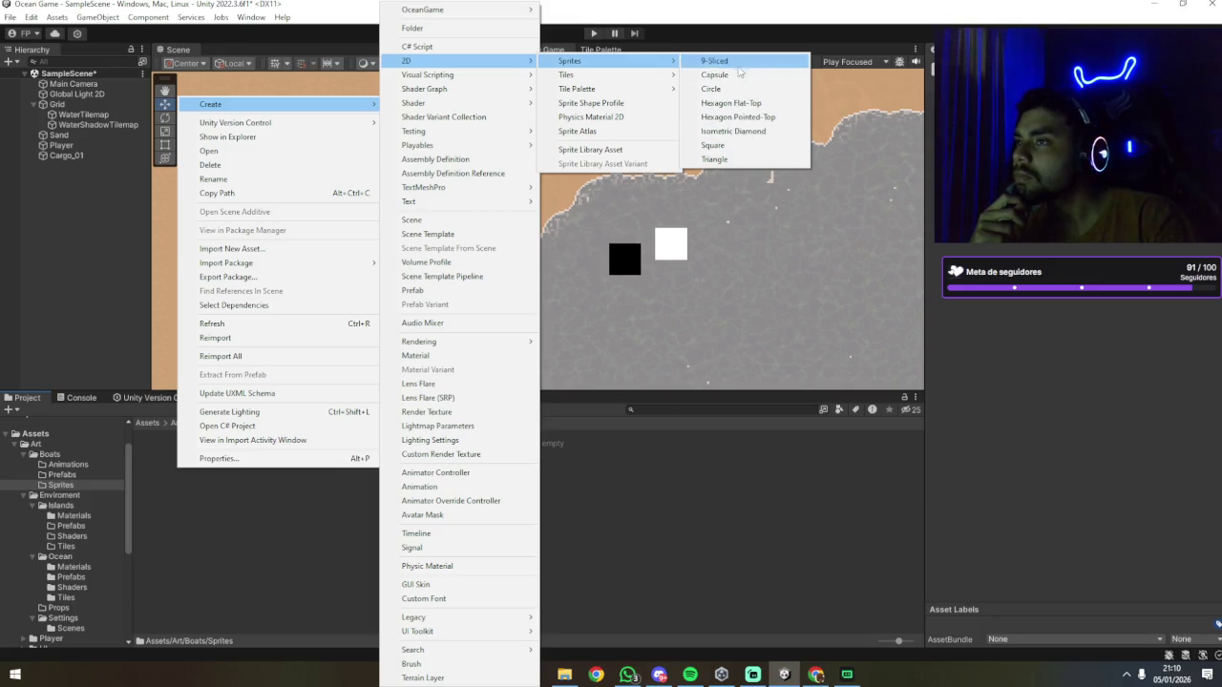
pyautogui.click(738, 146)
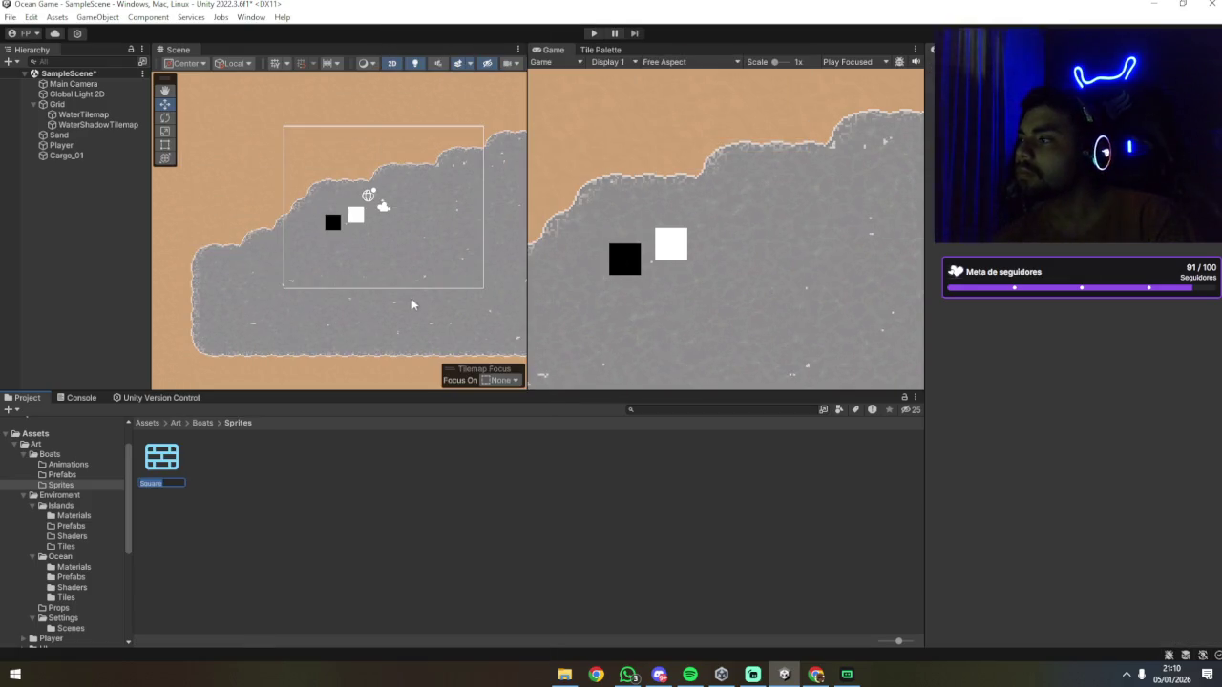
pyautogui.press('Return')
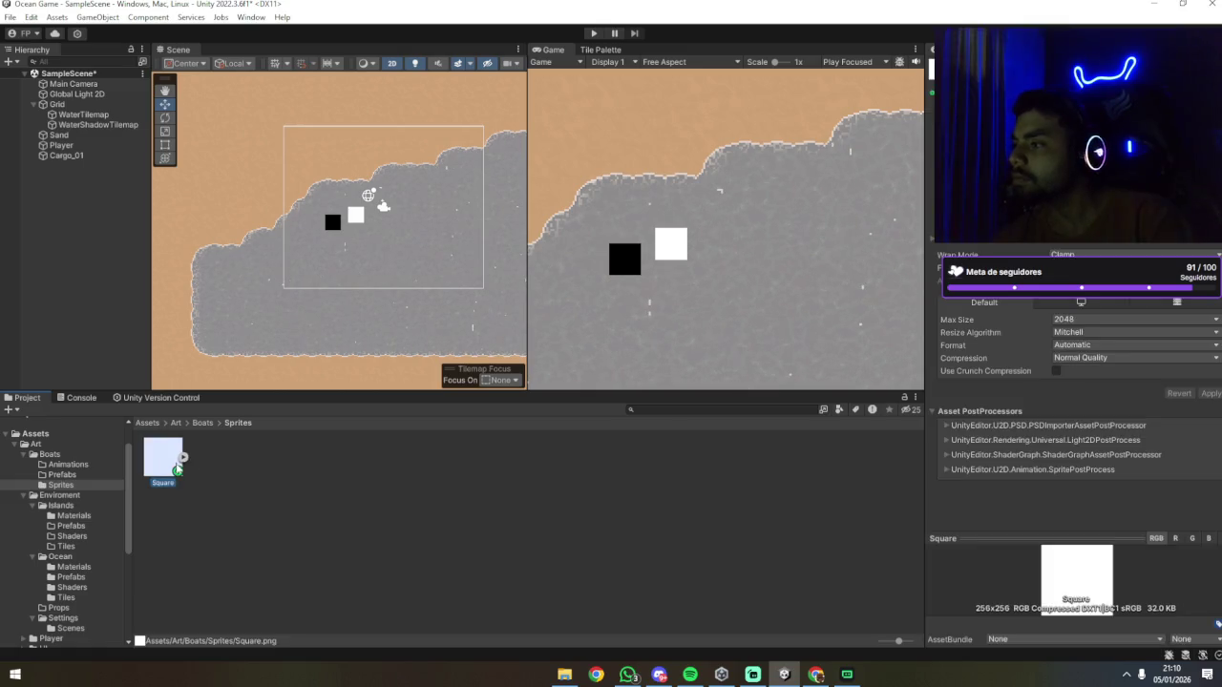
# Step: Rename the new square sprite to RopeSkin
pyautogui.press('F2')
pyautogui.write('BoatSkin')
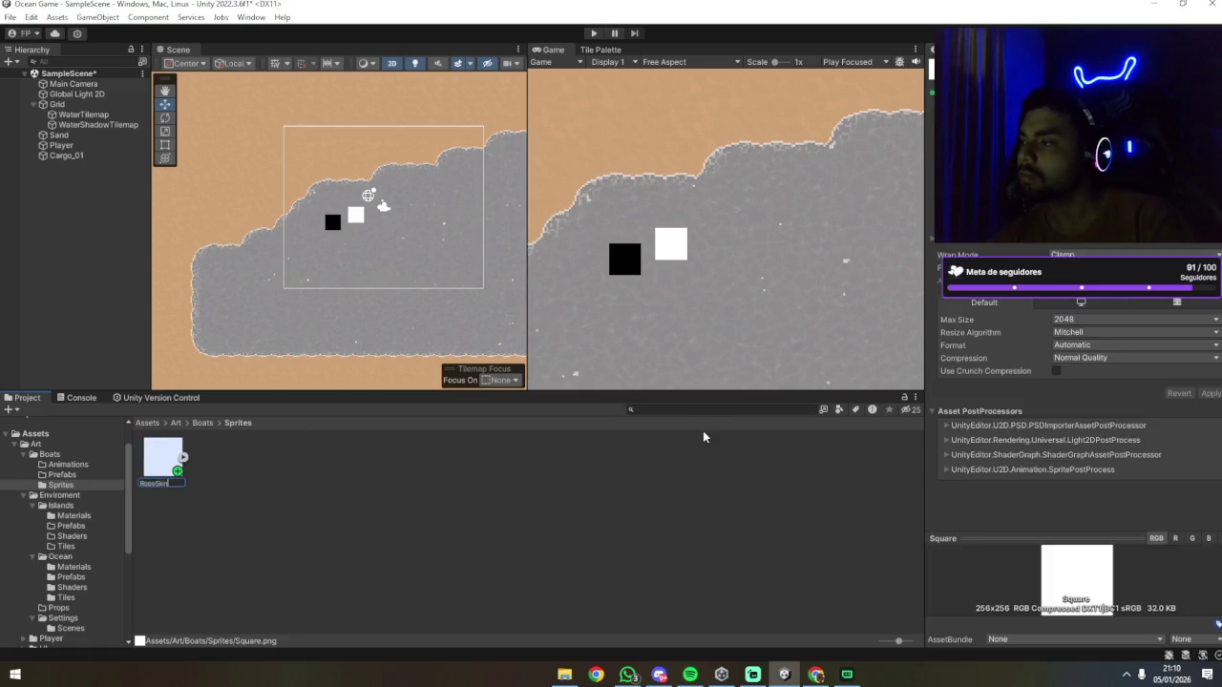
pyautogui.press('Return')
pyautogui.click(671, 480)
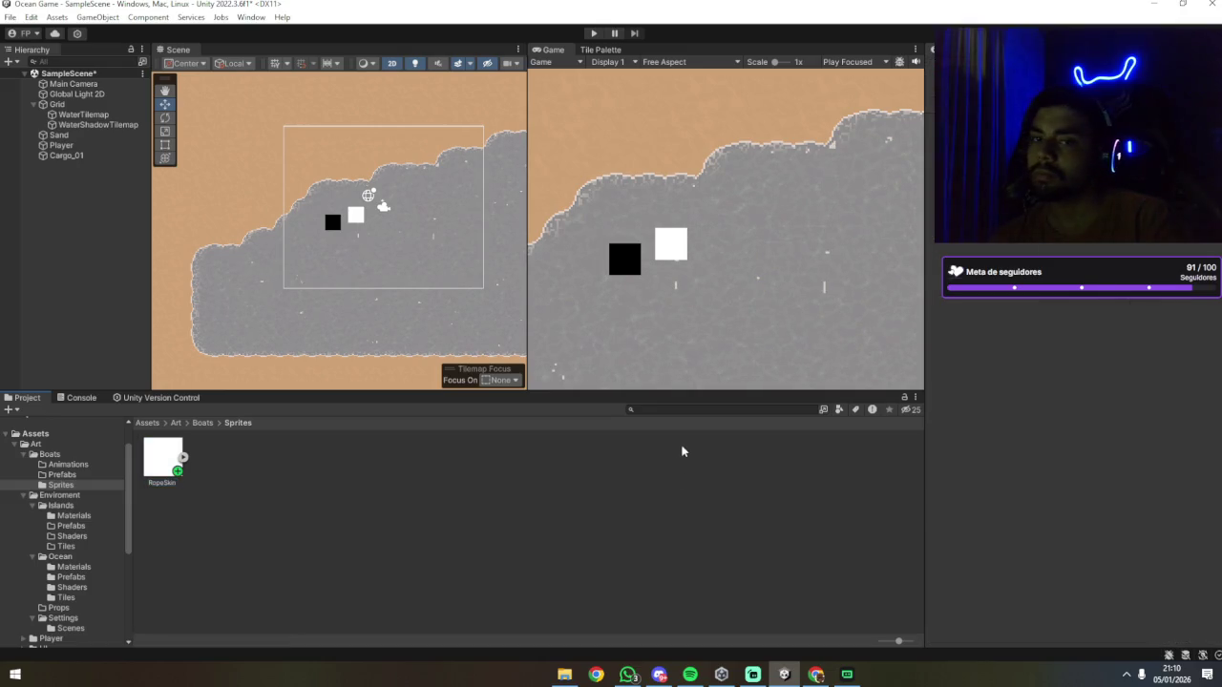
pyautogui.hotkey('alt', 'Tab')
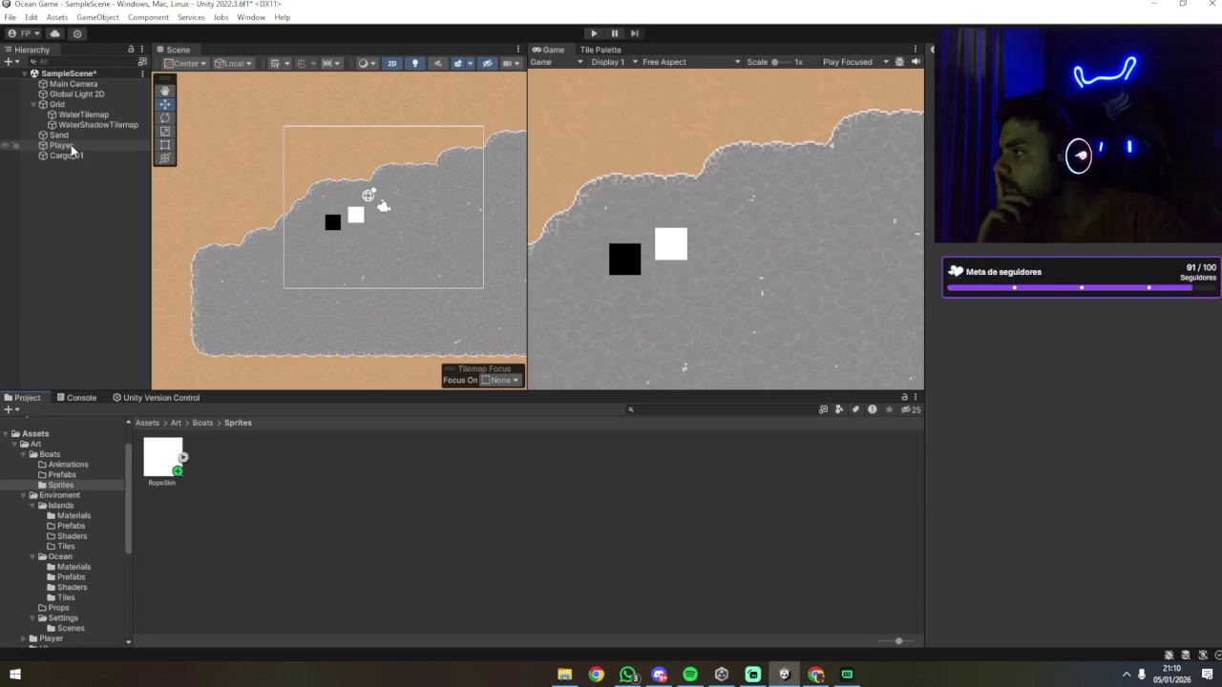
# Step: Try assigning the RopeSkin sprite to the Player's Chain Renderer Skin field, which stays None
pyautogui.click(71, 146)
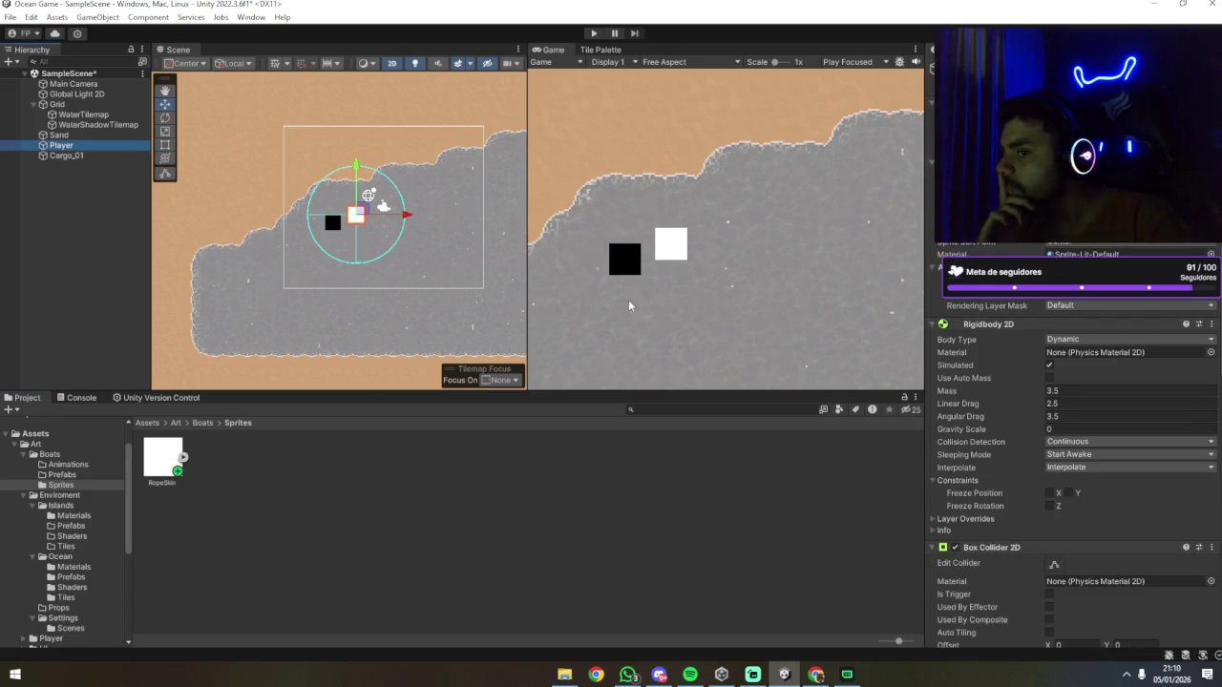
pyautogui.scroll(-10, 988, 420)
pyautogui.moveTo(162, 458)
pyautogui.mouseDown()
pyautogui.moveTo(799, 513)
pyautogui.moveTo(1130, 521)
pyautogui.mouseUp()
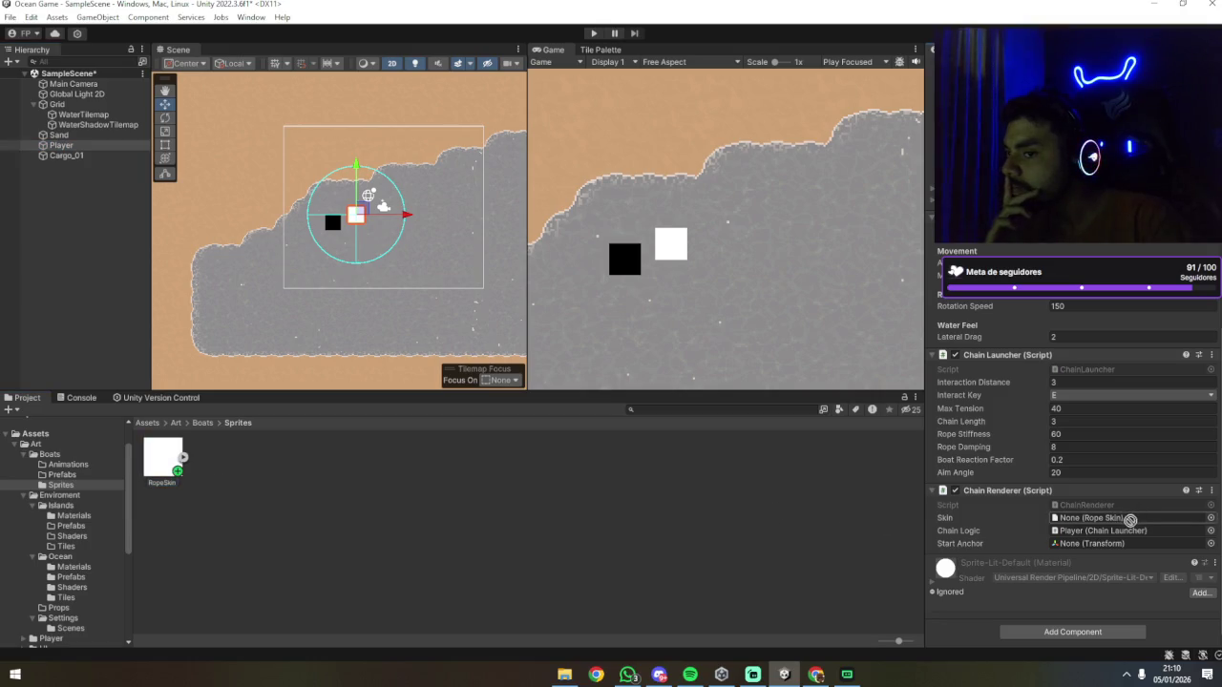
pyautogui.click(1210, 517)
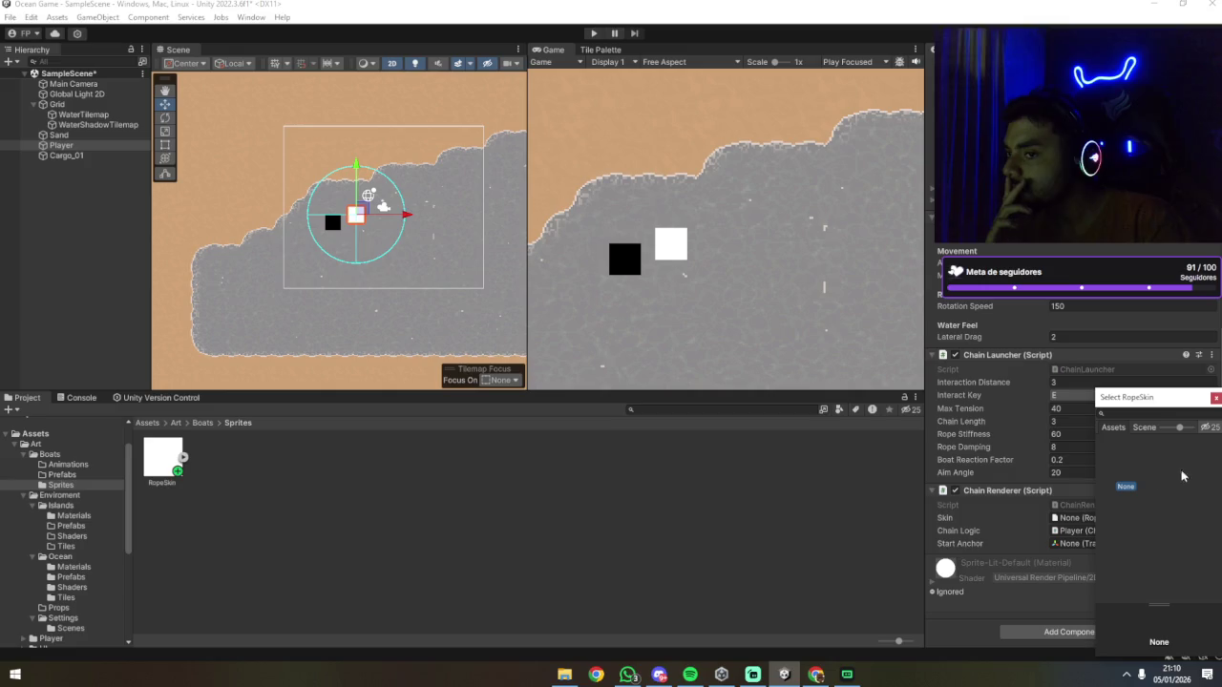
pyautogui.click(1214, 399)
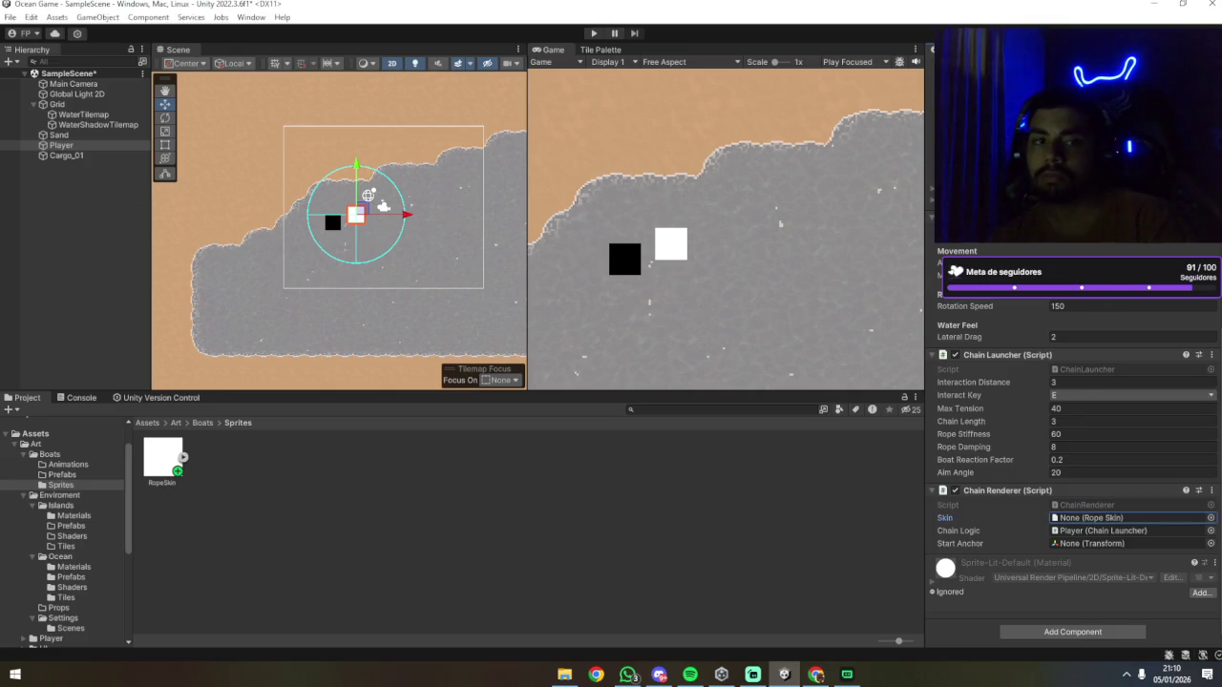
pyautogui.hotkey('alt', 'Tab')
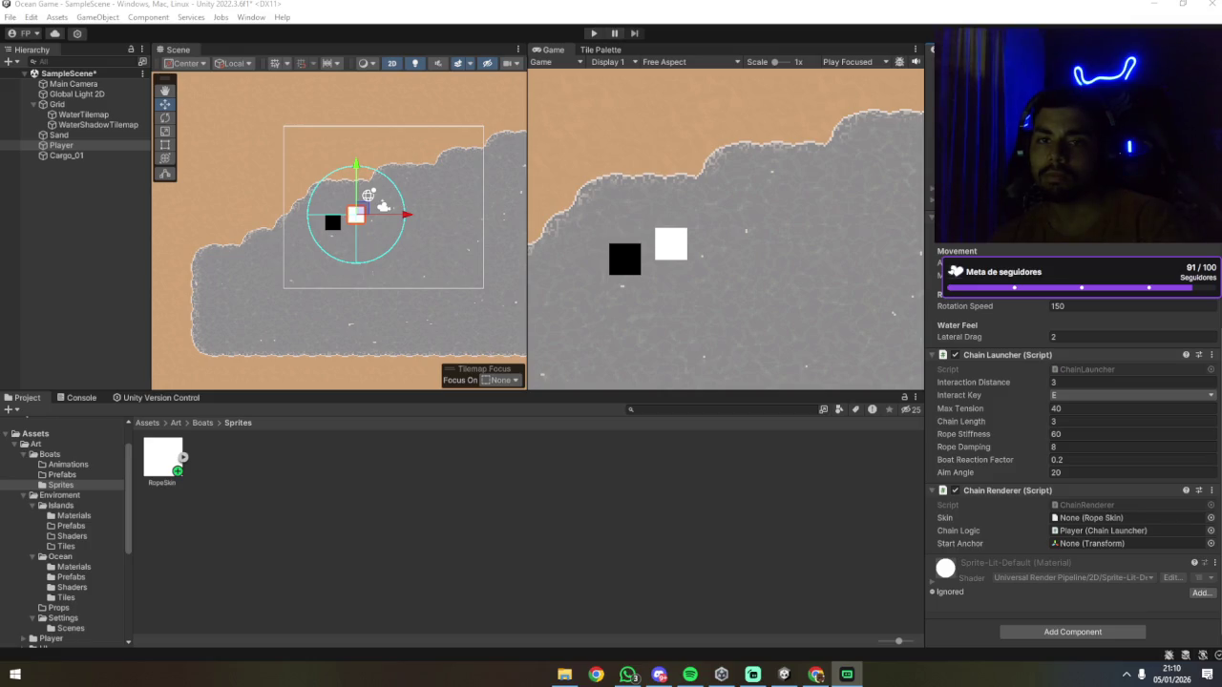
pyautogui.click(216, 511)
pyautogui.click(163, 458)
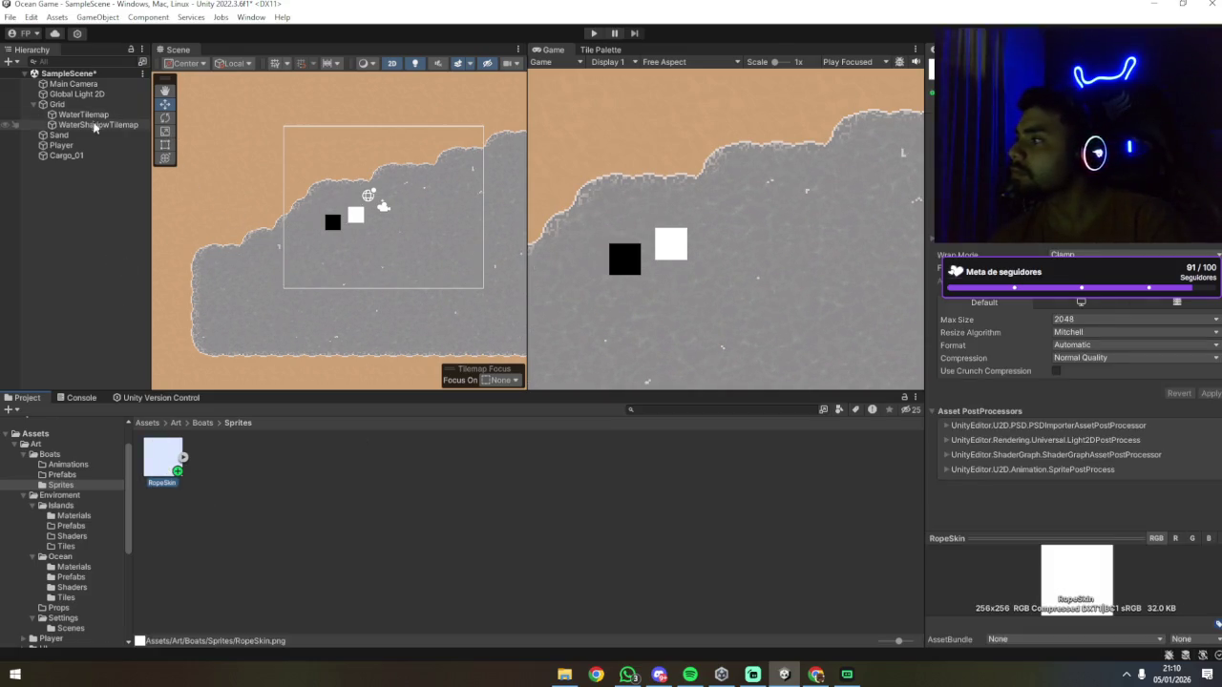
pyautogui.scroll(1, 950, 380)
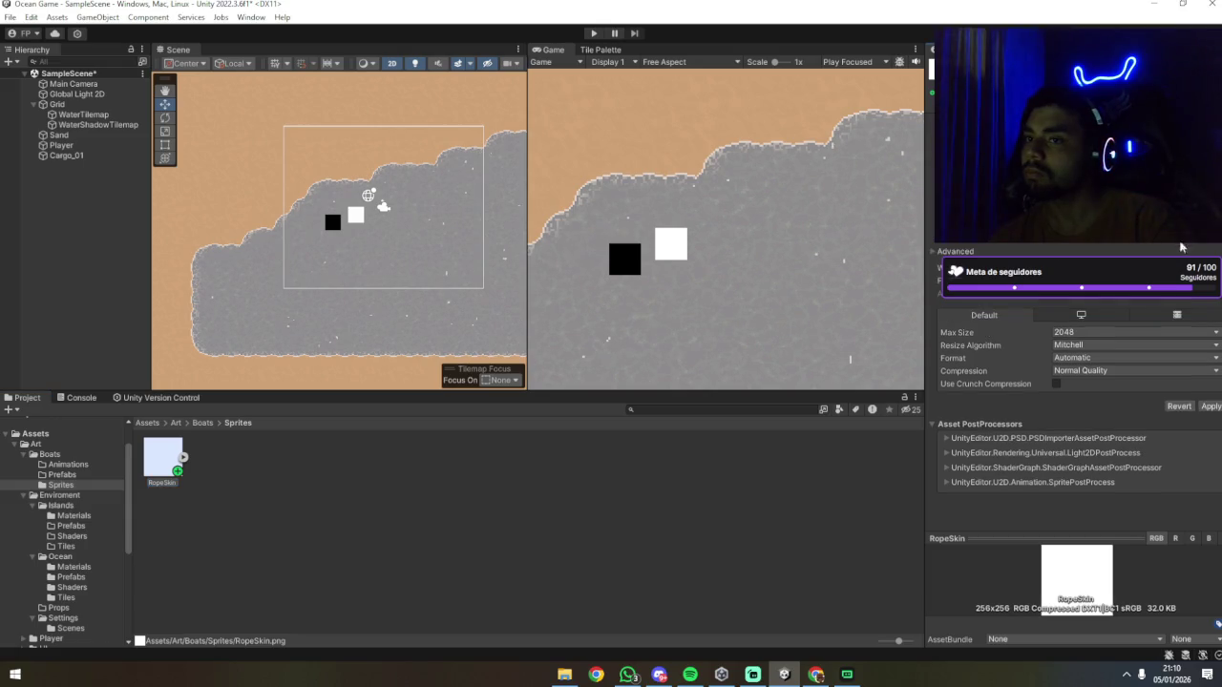
pyautogui.click(82, 145)
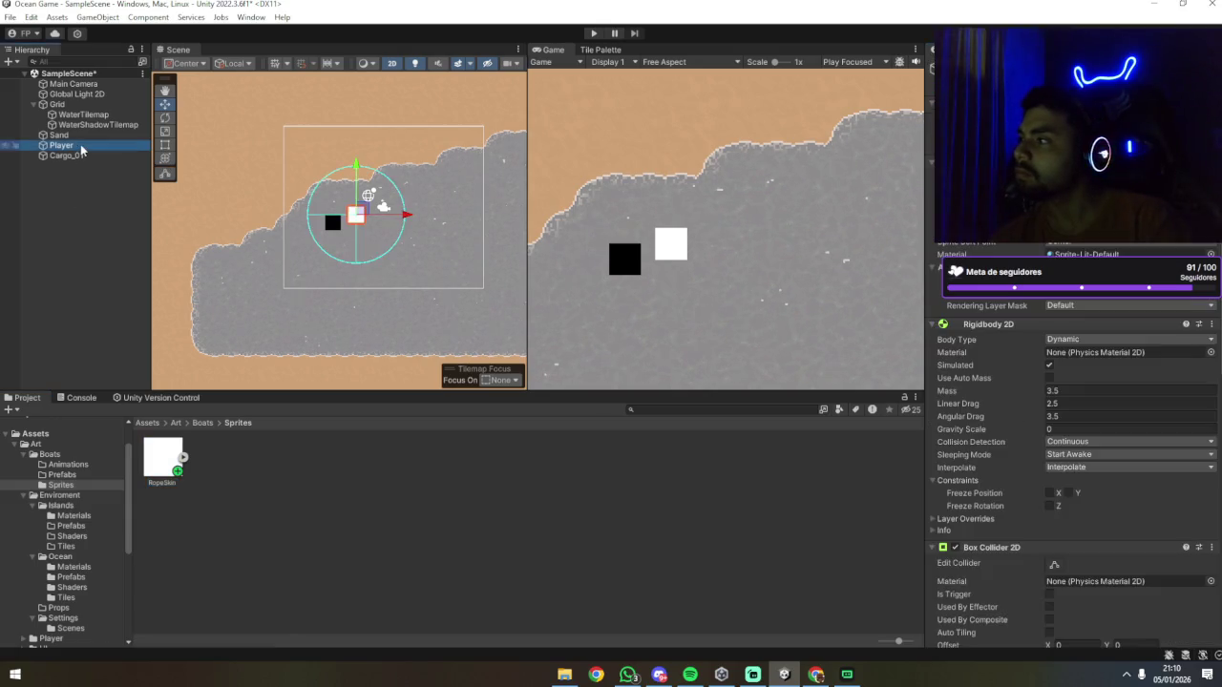
pyautogui.scroll(-10, 1127, 430)
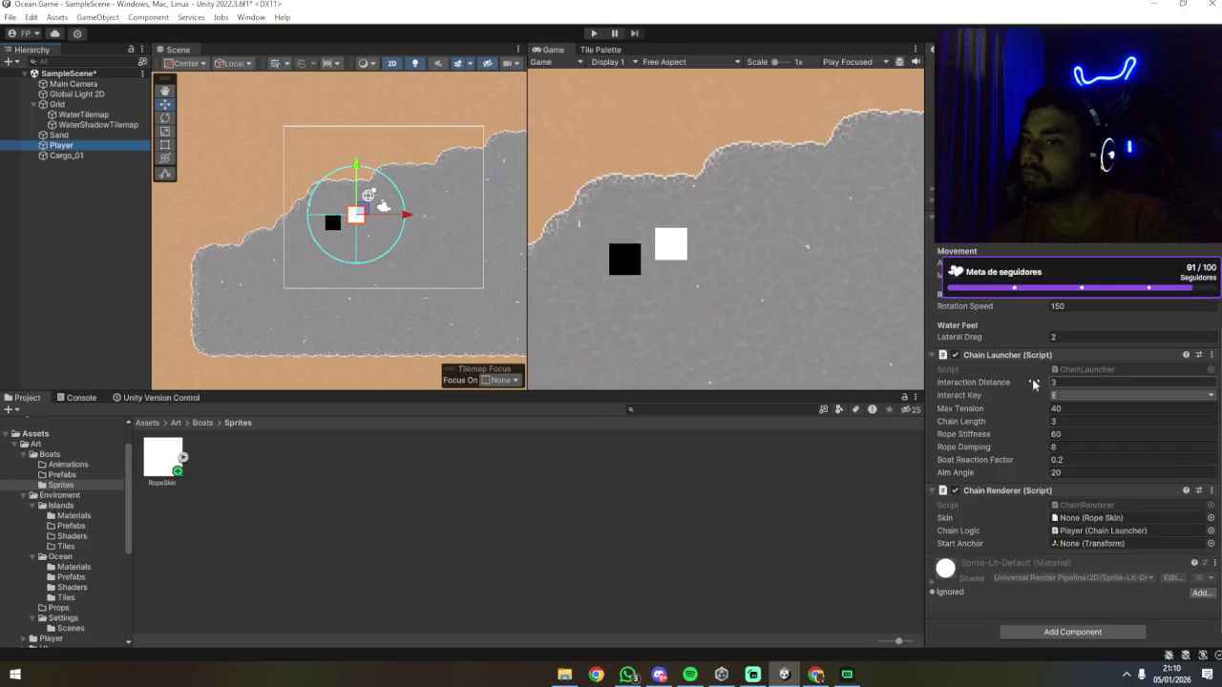
pyautogui.click(1121, 464)
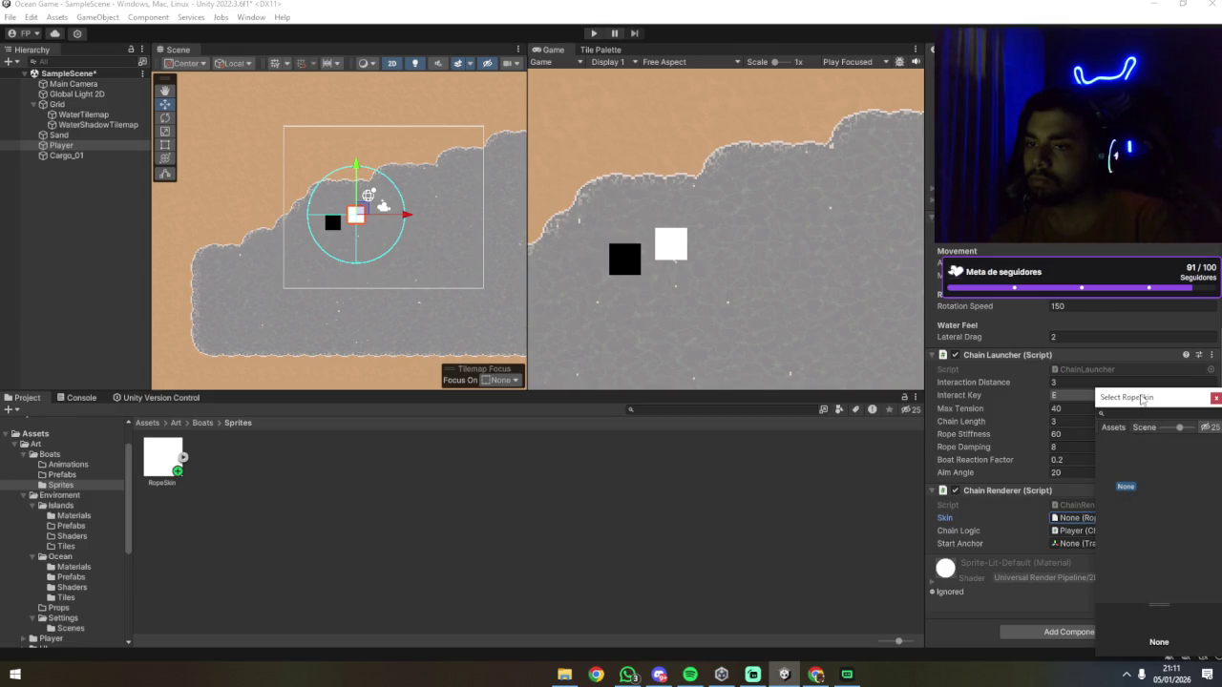
pyautogui.press('Escape')
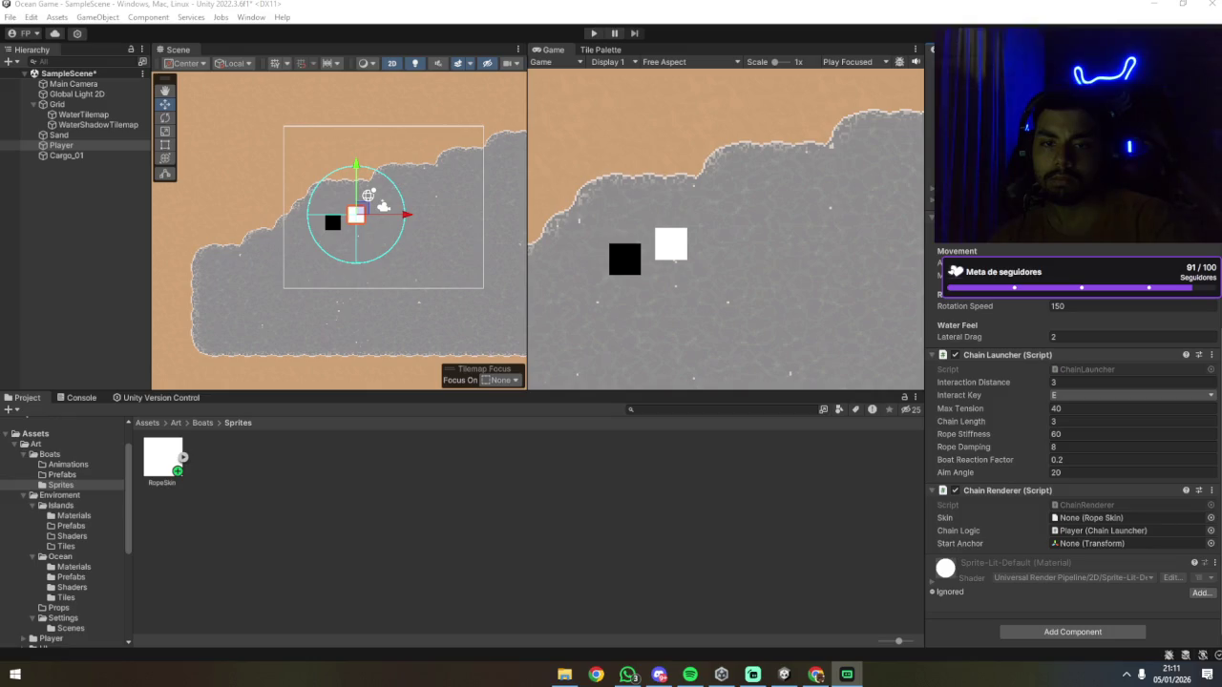
pyautogui.hotkey('alt', 'Tab')
pyautogui.press('Tab')
pyautogui.press('Tab')
pyautogui.press('Tab')
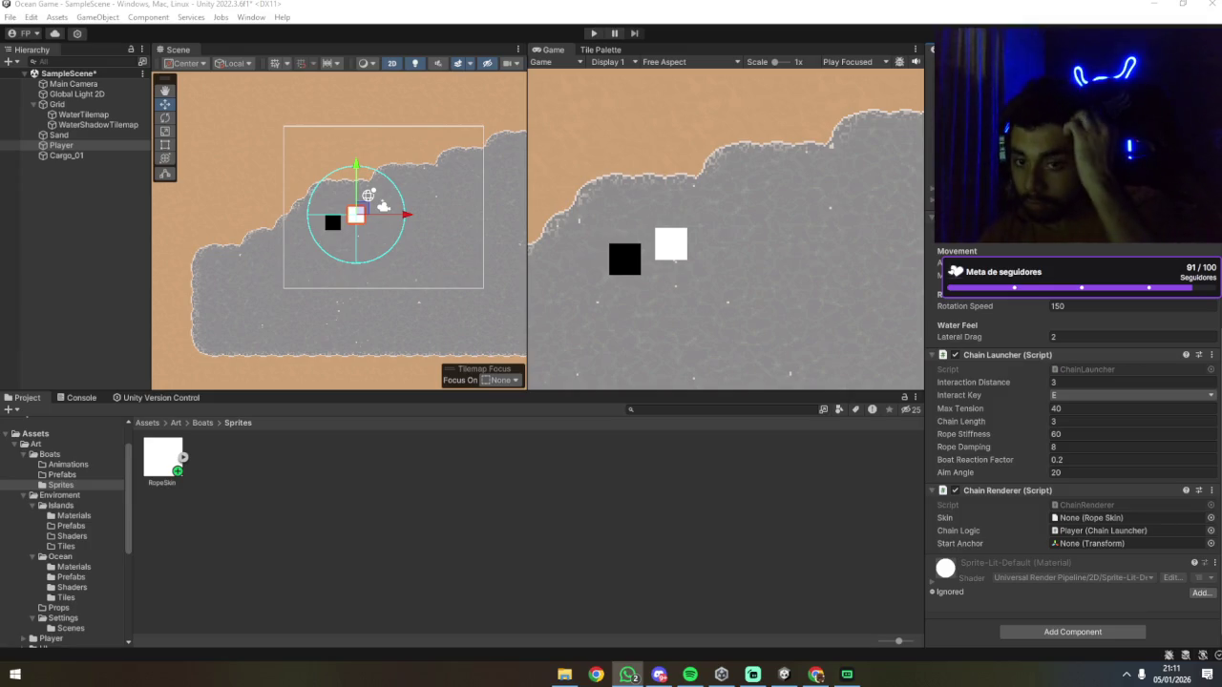
pyautogui.hotkey('alt', 'Tab')
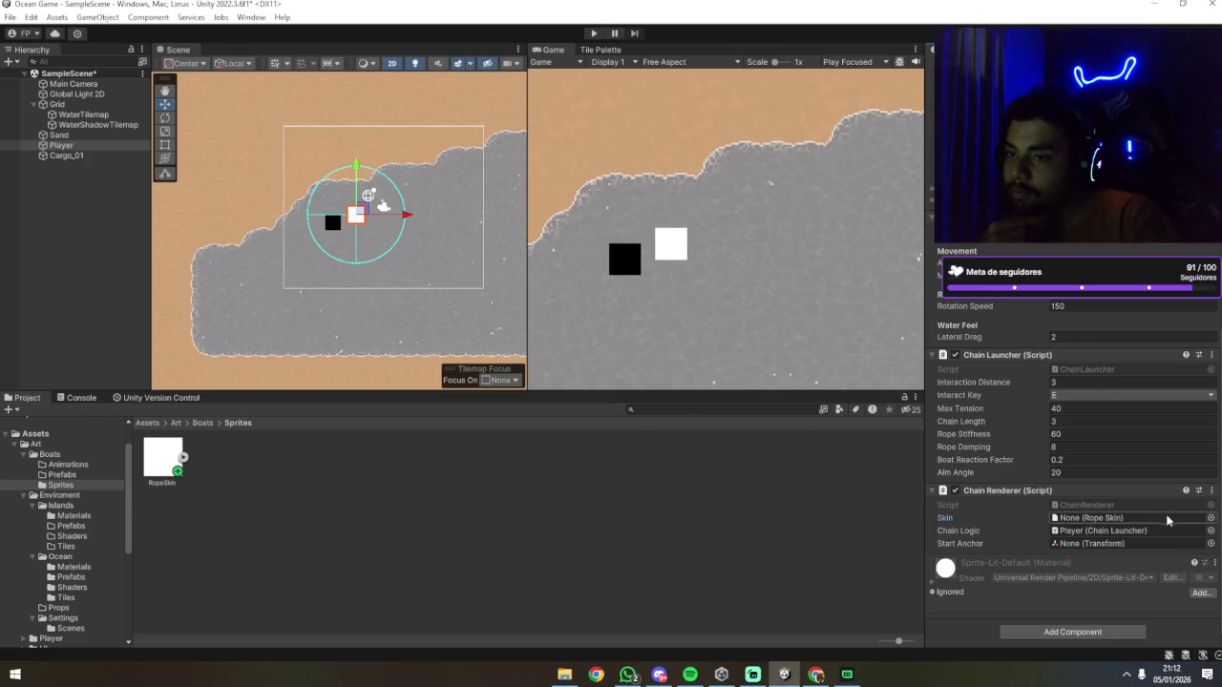
pyautogui.click(1211, 518)
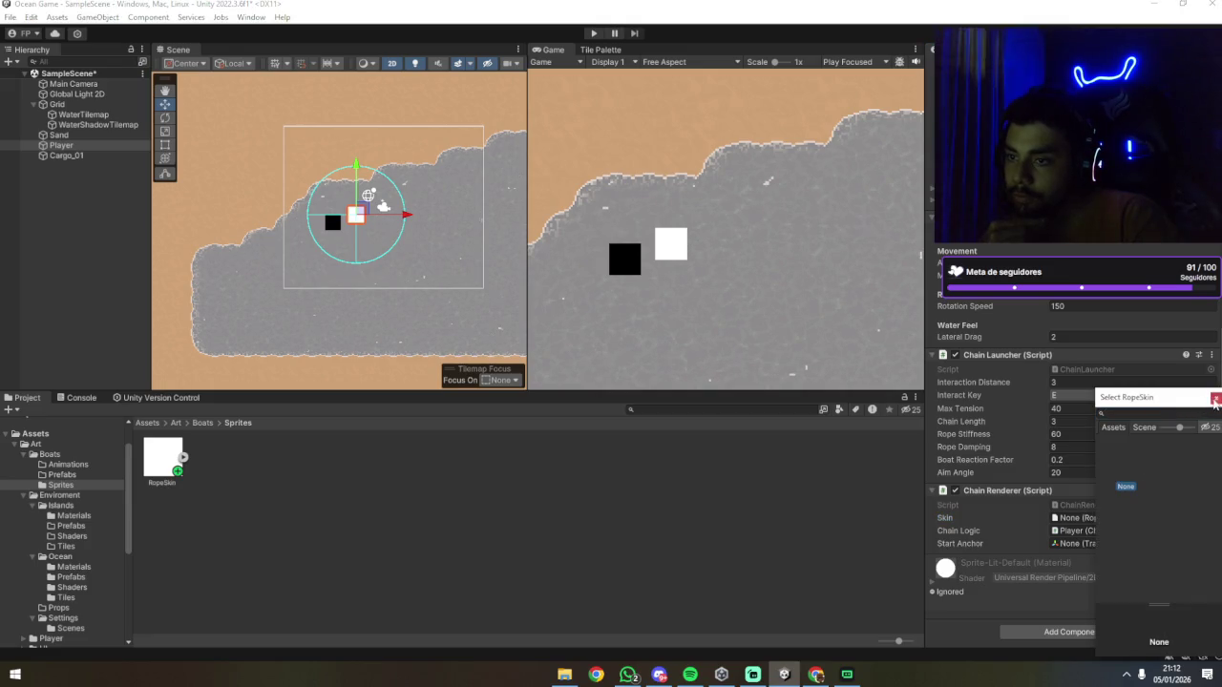
# Step: Close the Rope Skin picker leaving Skin as None and start Play mode
pyautogui.click(1088, 520)
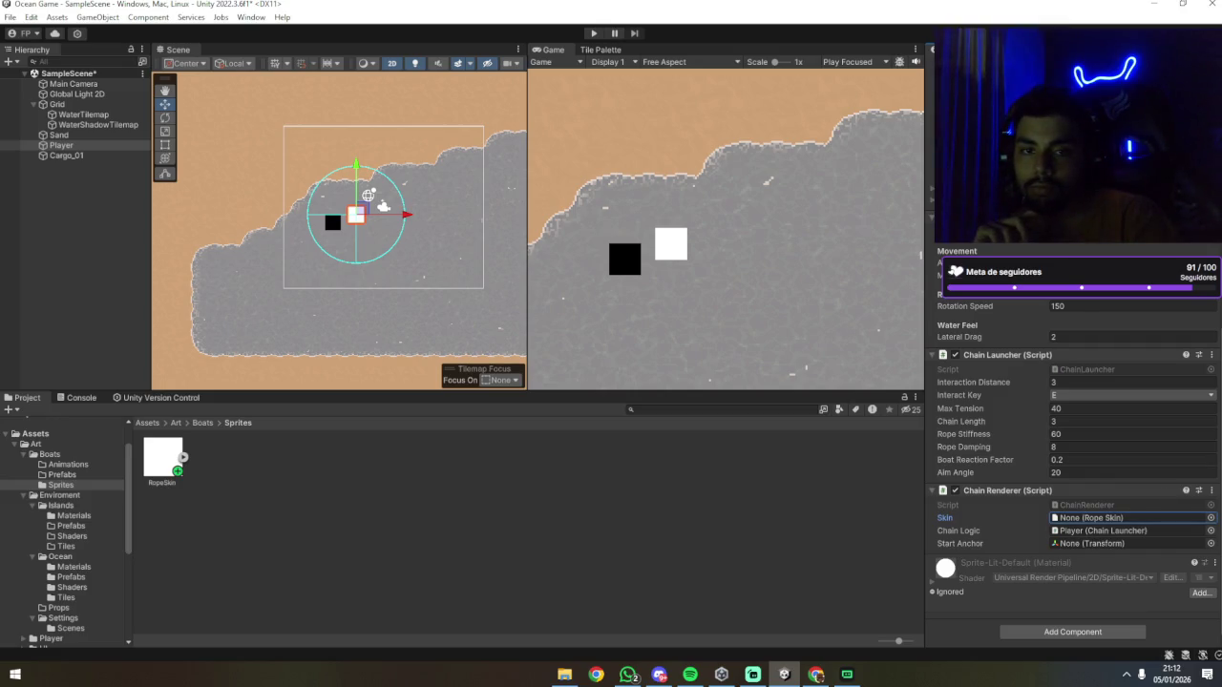
pyautogui.hotkey('alt', 'Tab')
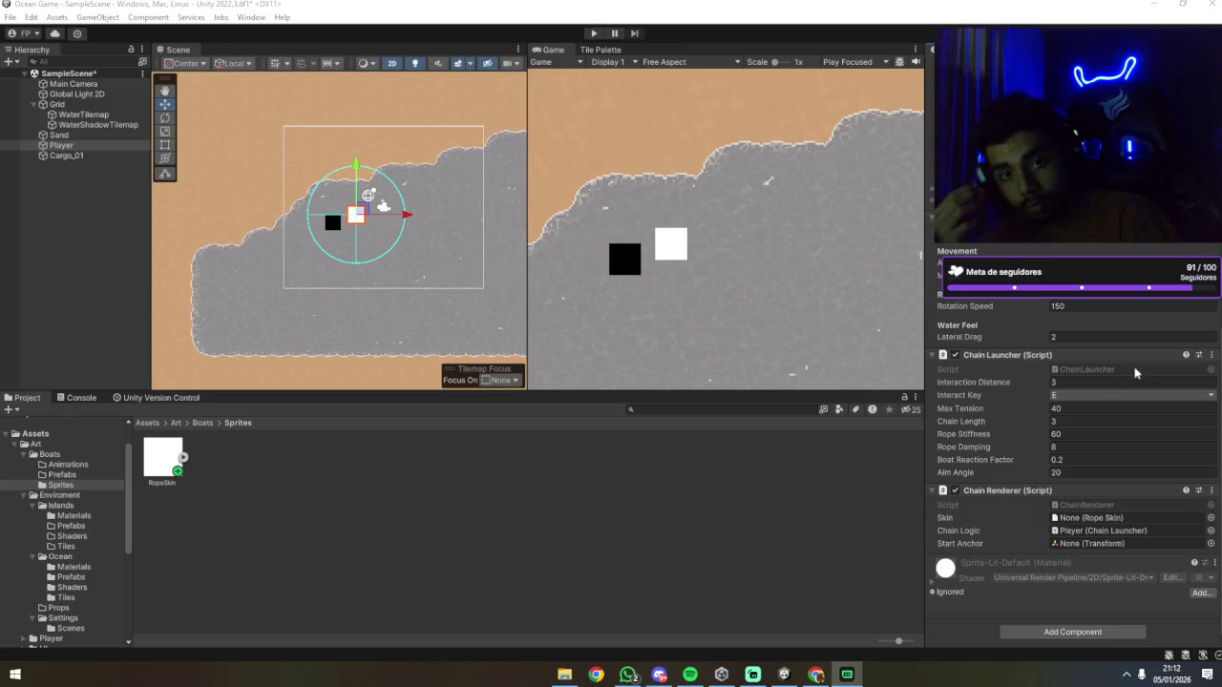
pyautogui.click(593, 33)
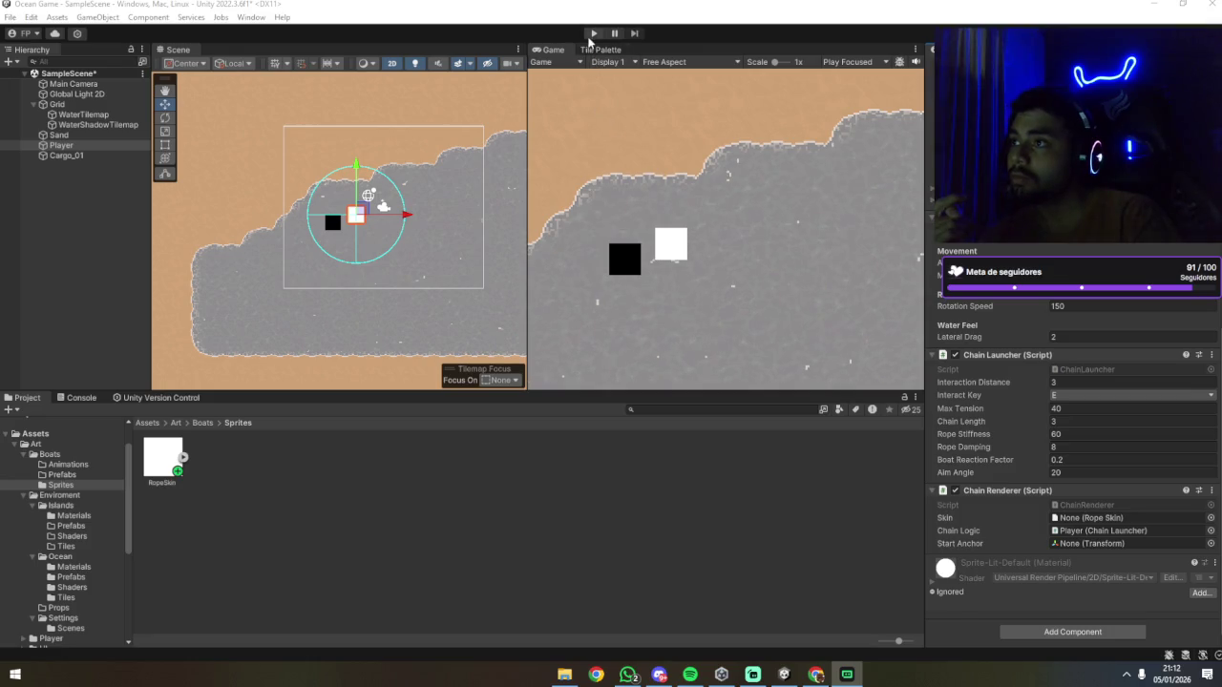